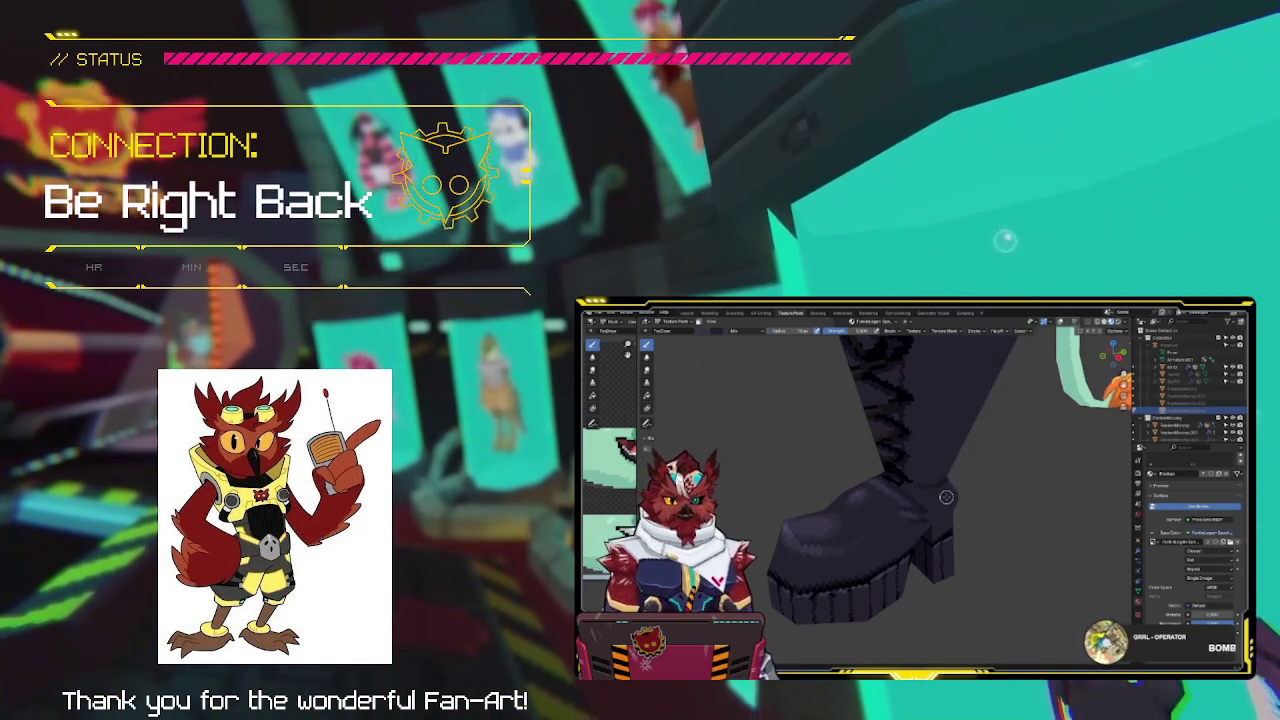
# Zoom in on the dark boot and bring up the texel density tools.
pyautogui.moveTo(998, 518); pyautogui.dragTo(868, 520, button='middle')
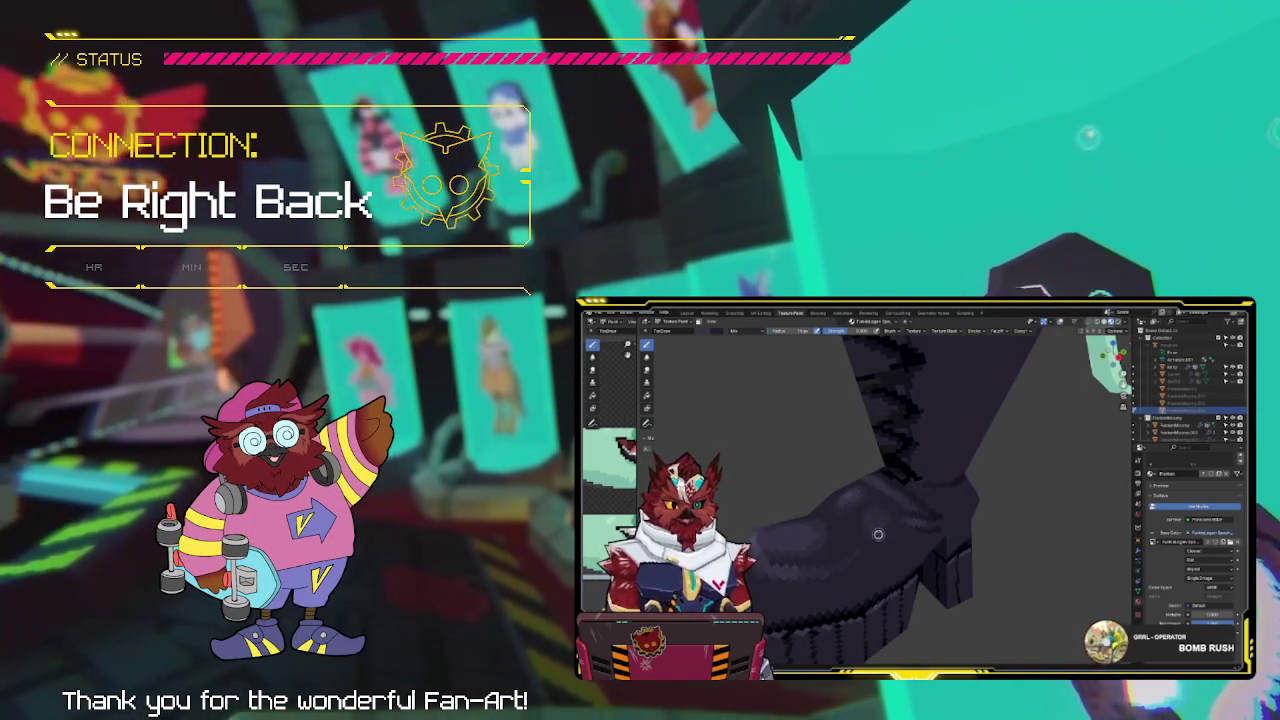
pyautogui.moveTo(878, 518); pyautogui.dragTo(890, 517, button='middle')
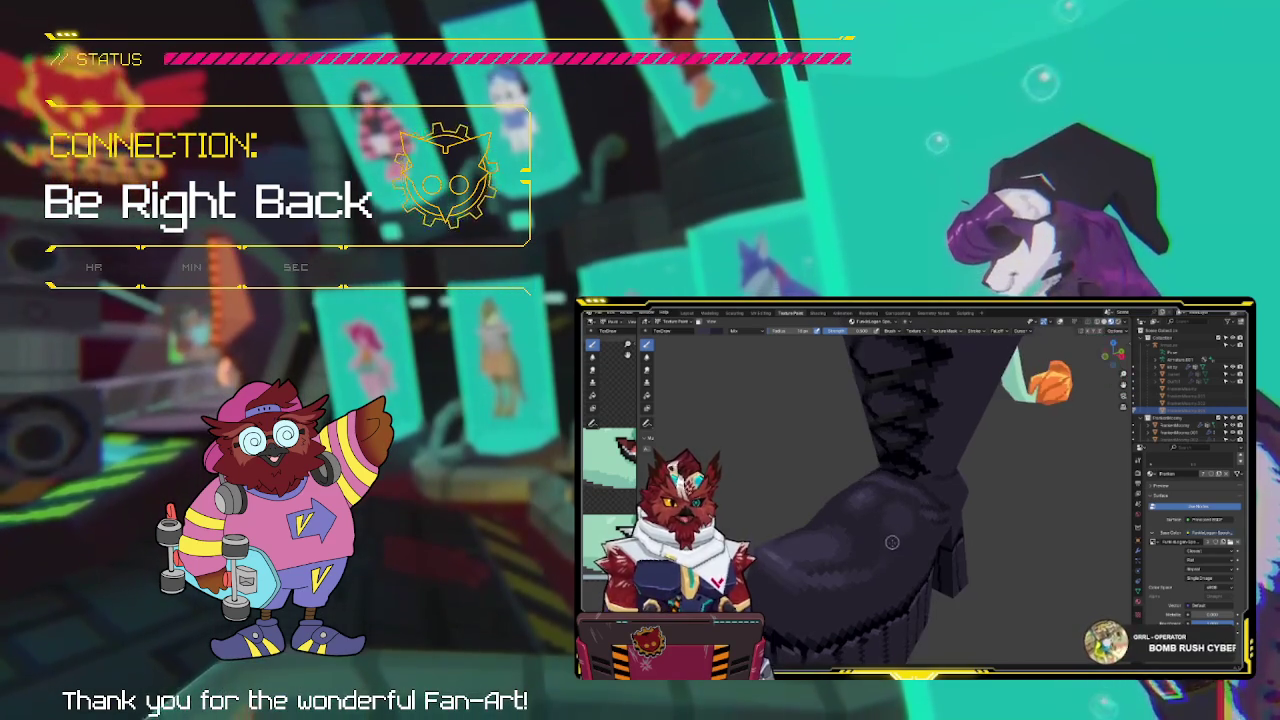
pyautogui.scroll(6, 890, 517)
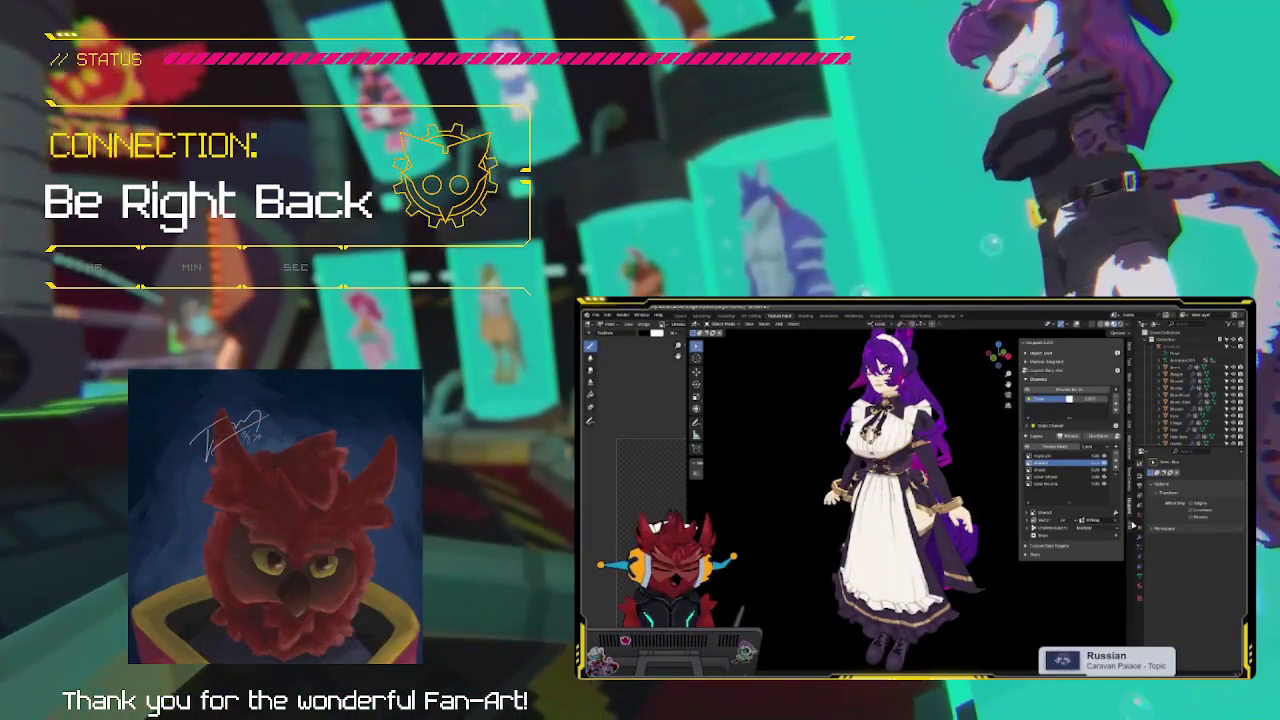
pyautogui.click(1134, 479)
# Turn the maid, show wireframe overlays, enter Edit Mode and frame a three-quarter face close-up.
pyautogui.moveTo(986, 476); pyautogui.dragTo(935, 478, button='middle')
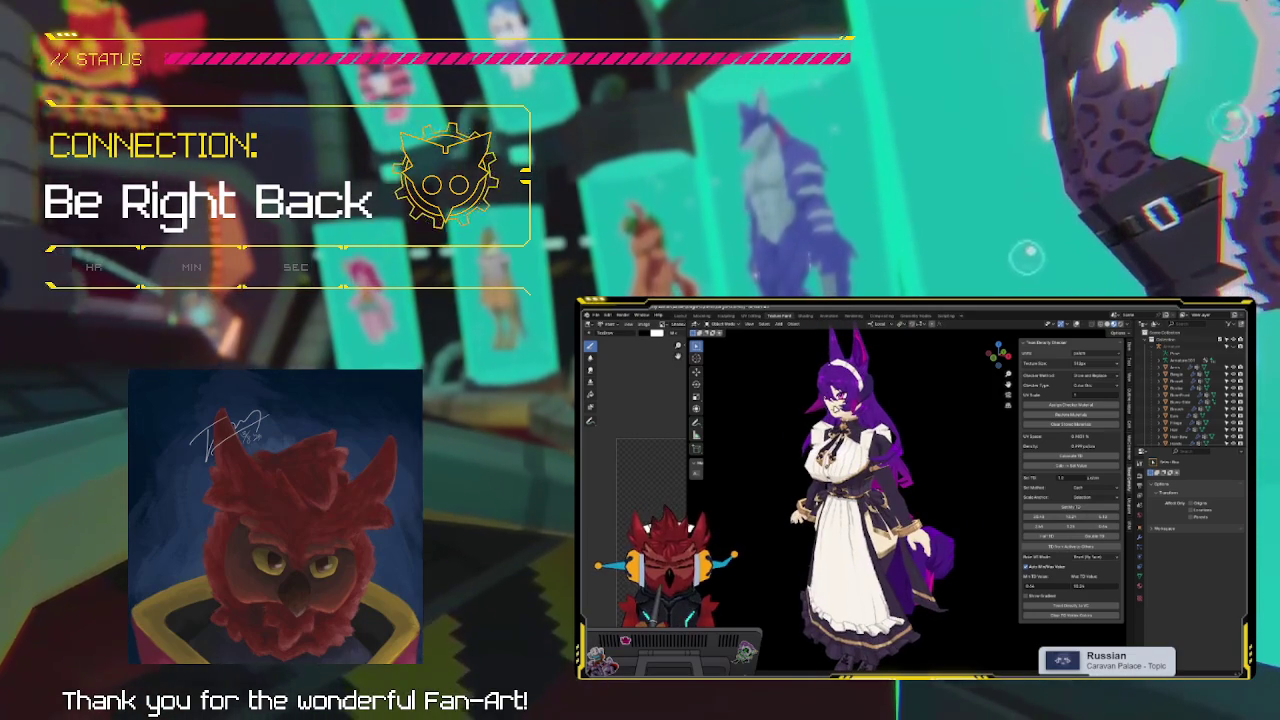
pyautogui.hotkey('shift', 'alt', 'z')
pyautogui.press('Tab')
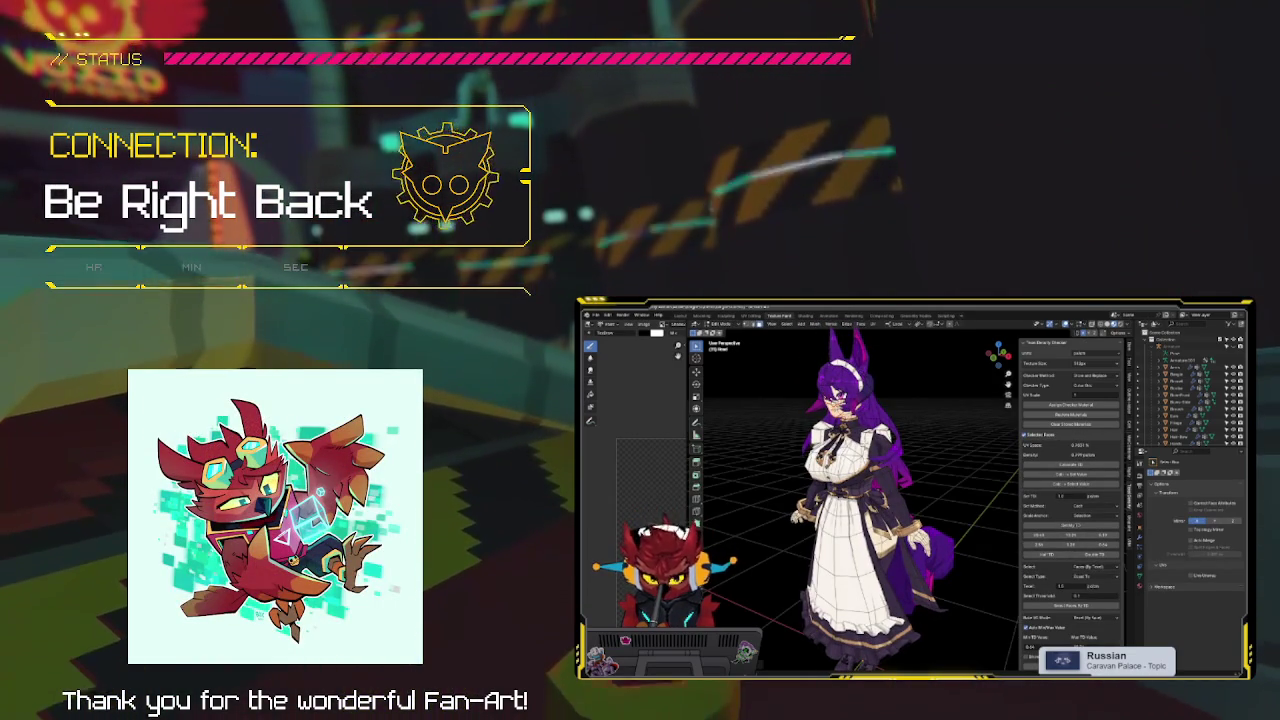
pyautogui.press('KP_Decimal')
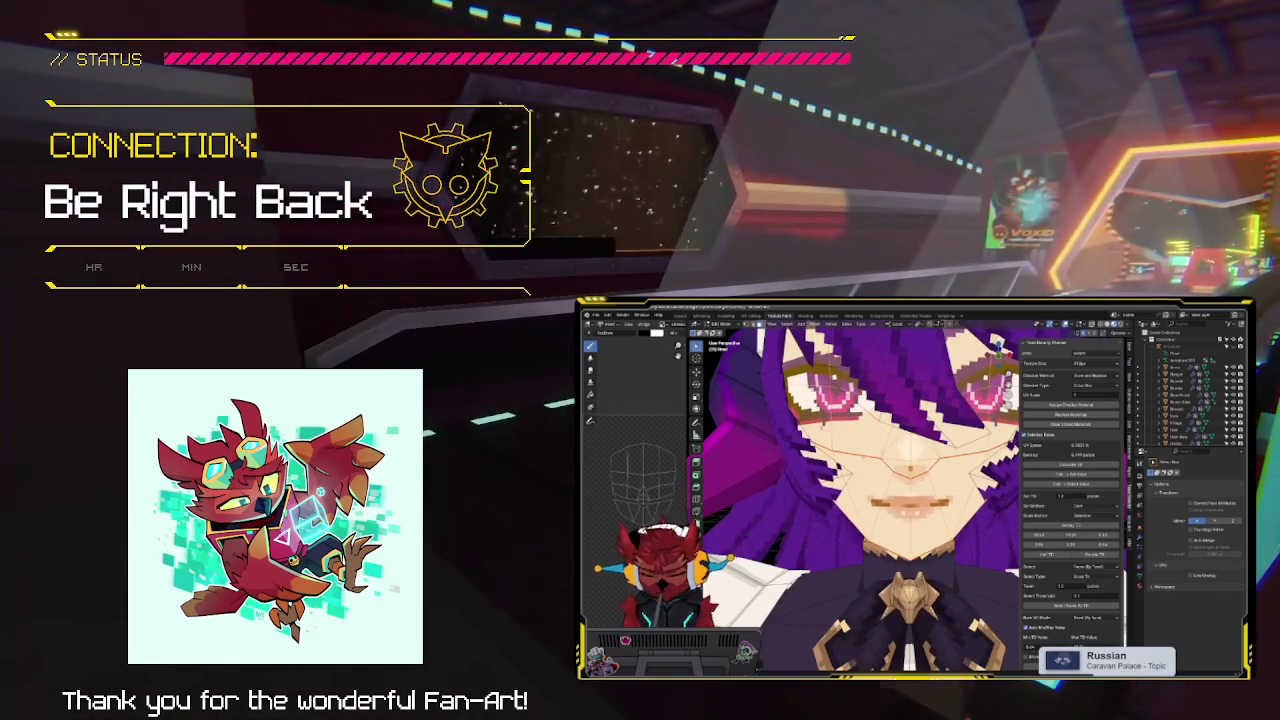
pyautogui.moveTo(880, 480)
pyautogui.mouseDown(button='middle')
pyautogui.moveTo(820, 470)
pyautogui.moveTo(860, 478)
pyautogui.mouseUp(button='middle')
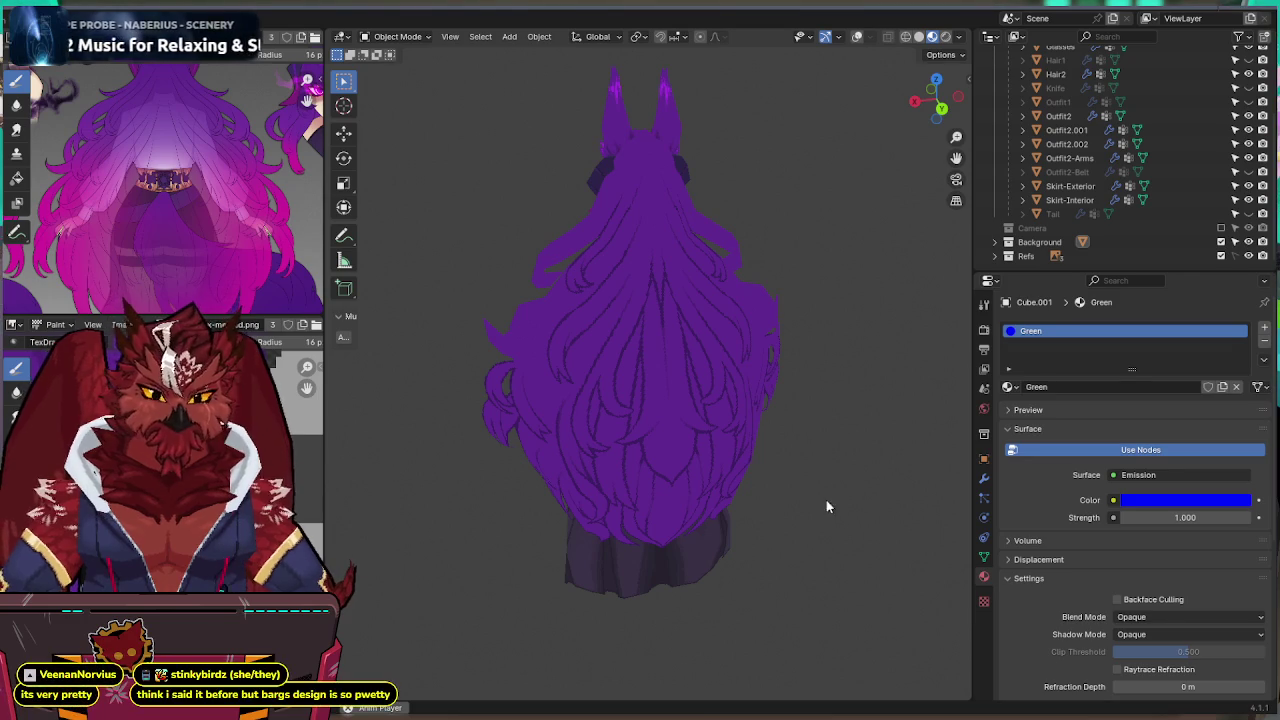
# Bring up the Voxid scene window from the hidden tray apps and show its hierarchy.
pyautogui.click(1080, 716)
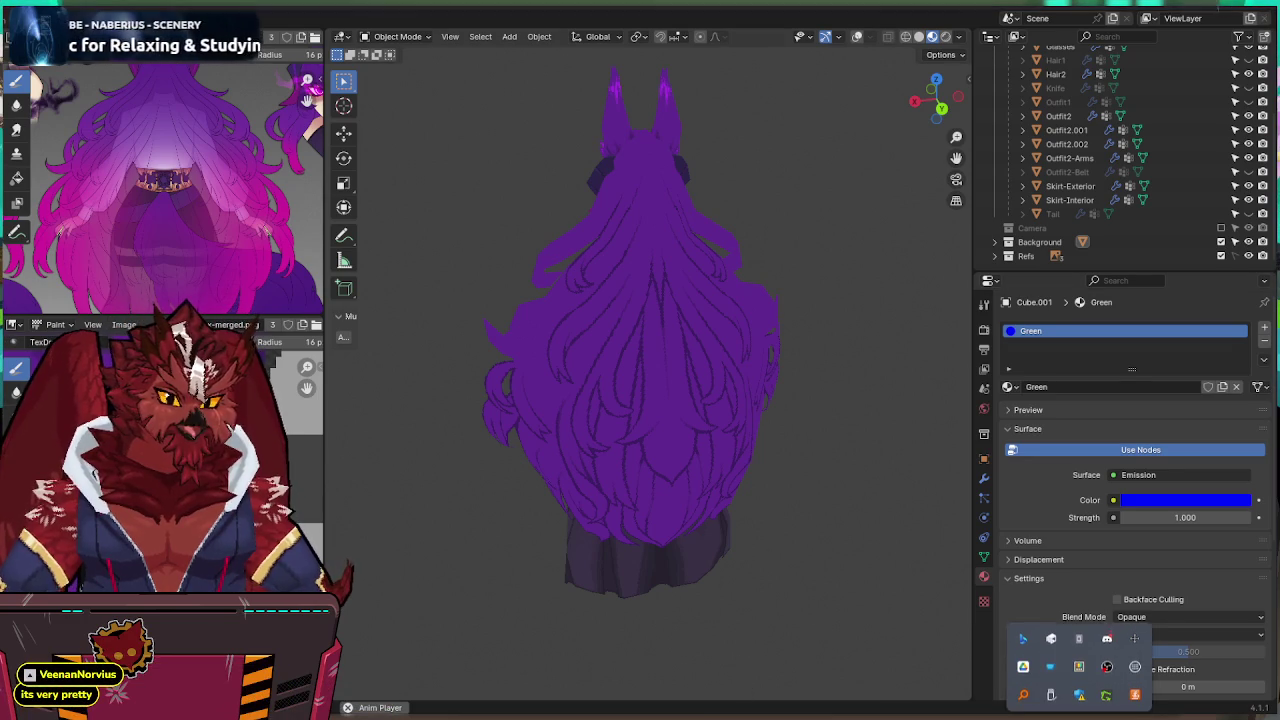
pyautogui.click(1051, 634)
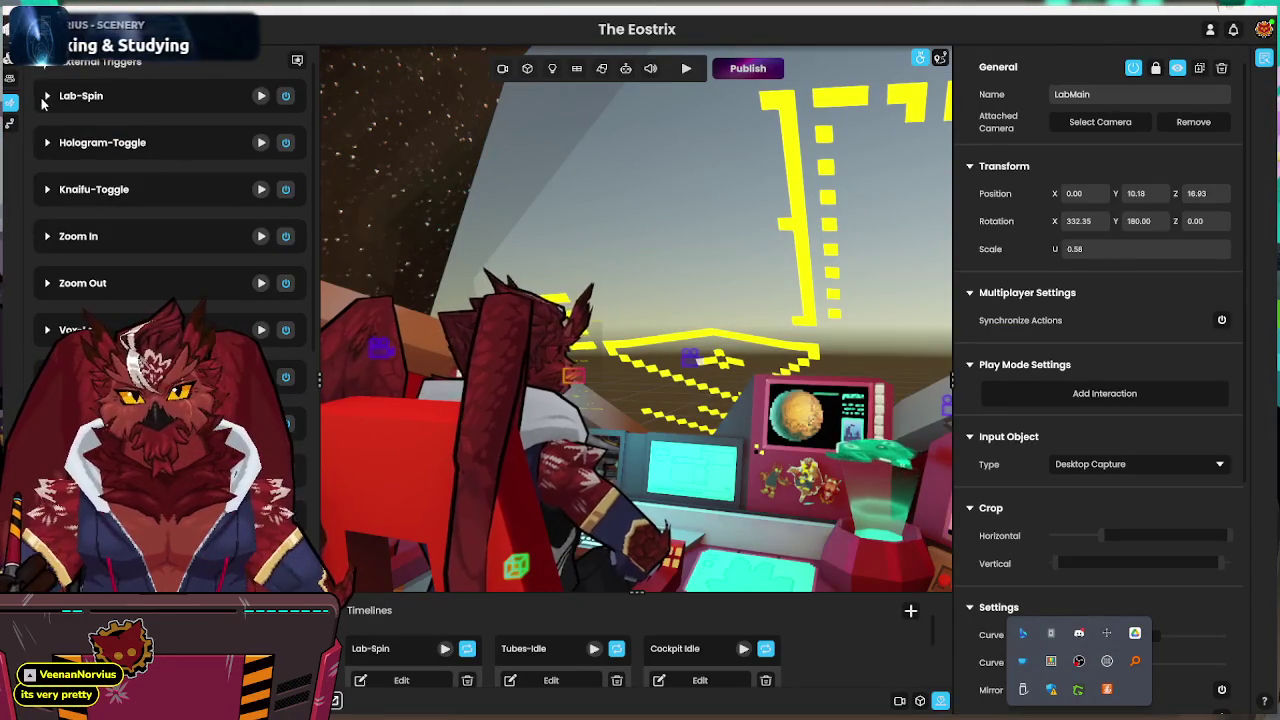
pyautogui.click(10, 77)
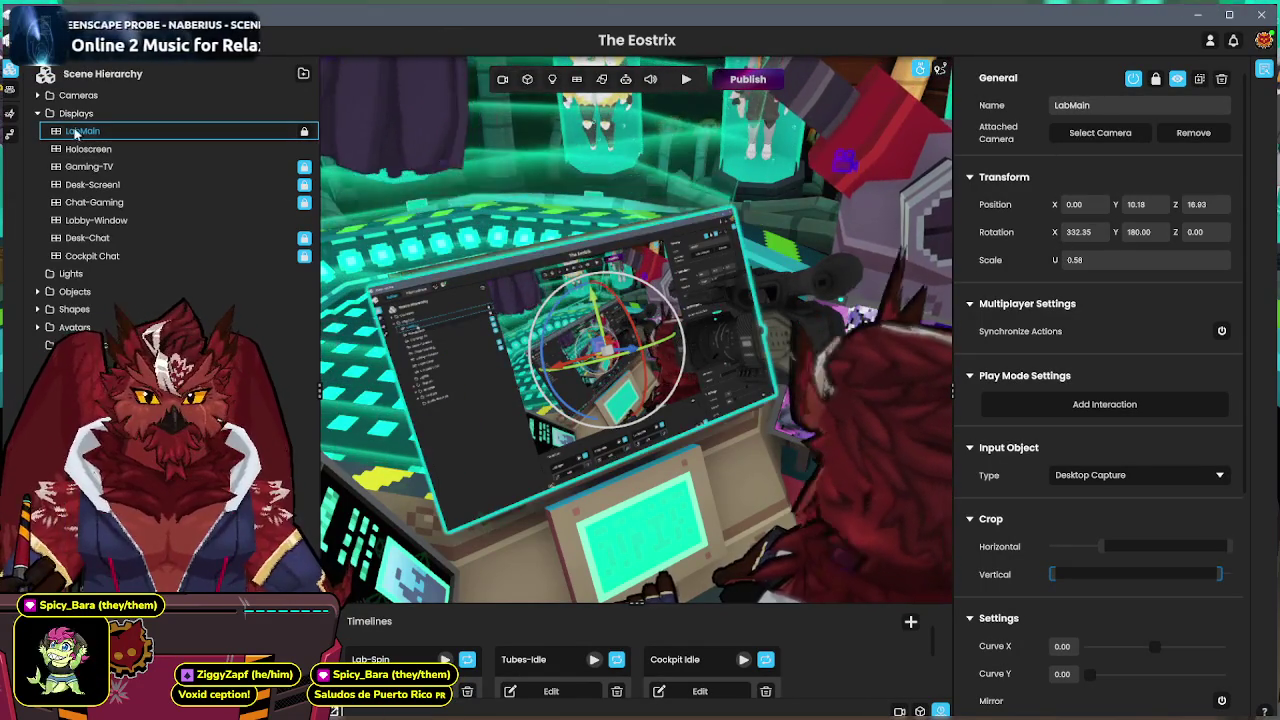
# Expand Displays, select LabMain, check its camera, return to its settings, then minimize Voxid.
pyautogui.click(37, 95)
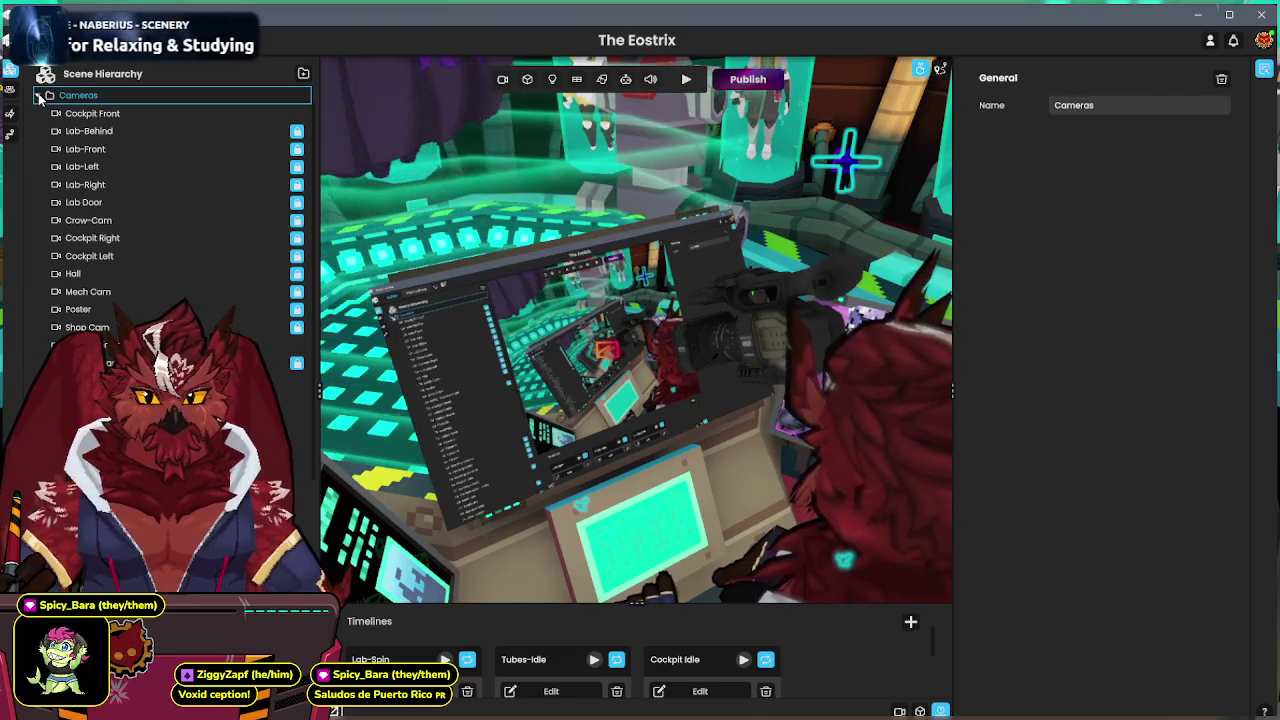
pyautogui.click(37, 95)
pyautogui.click(37, 113)
pyautogui.click(87, 131)
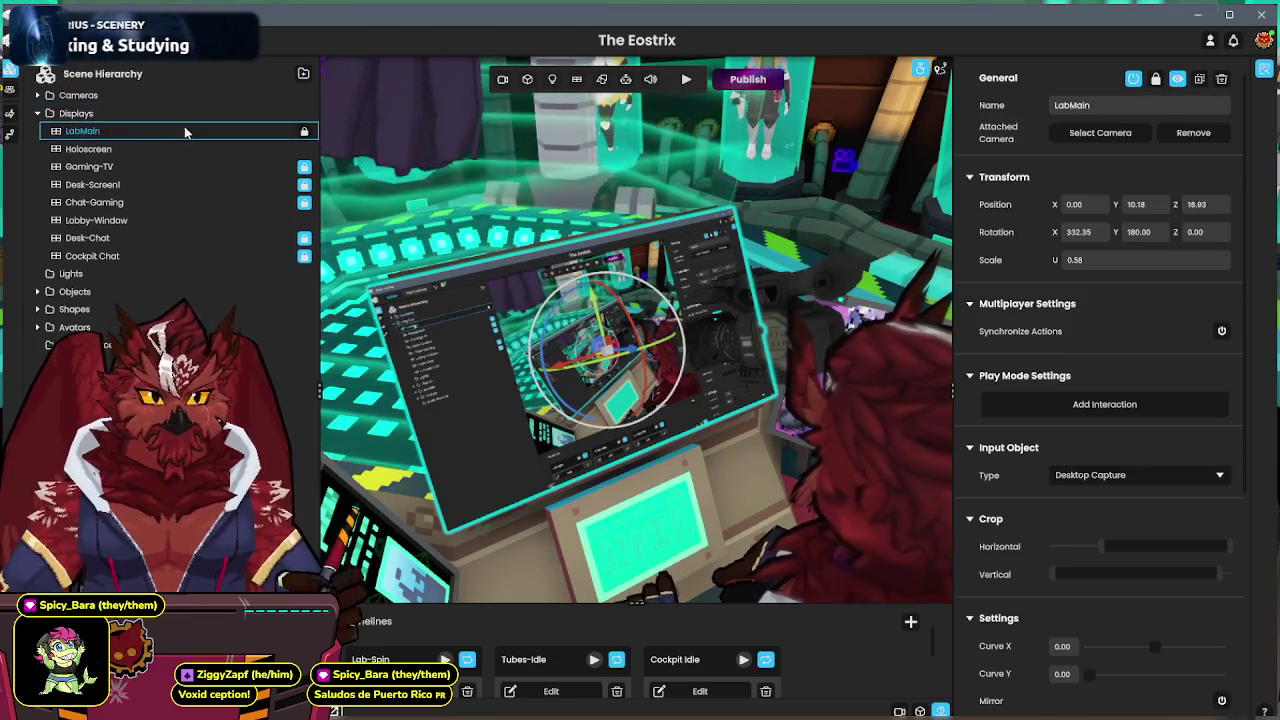
pyautogui.click(1100, 132)
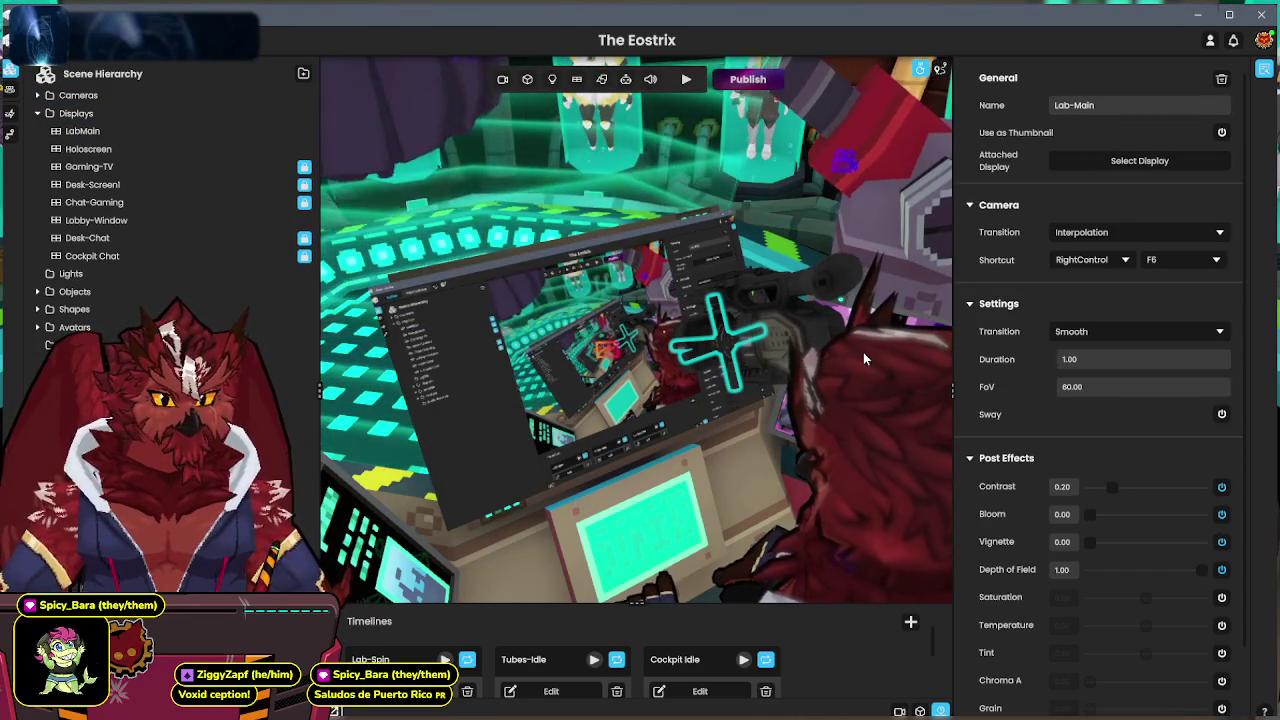
pyautogui.click(82, 131)
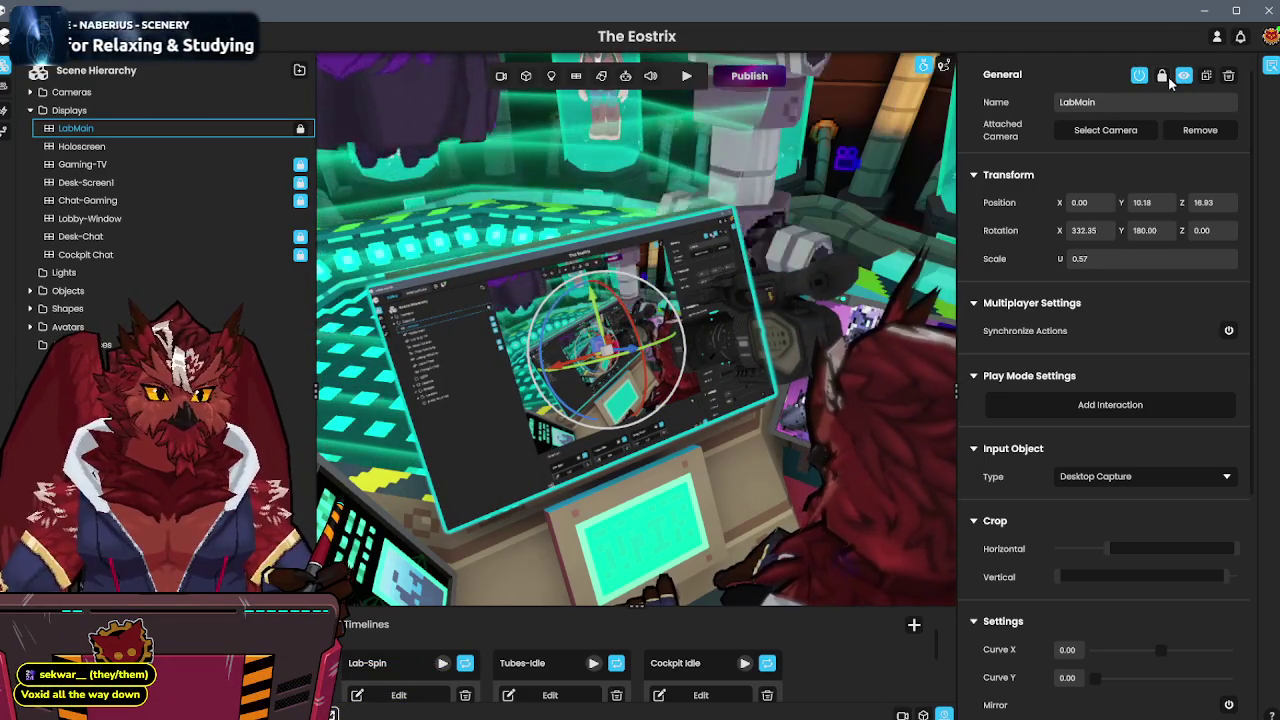
pyautogui.click(1204, 12)
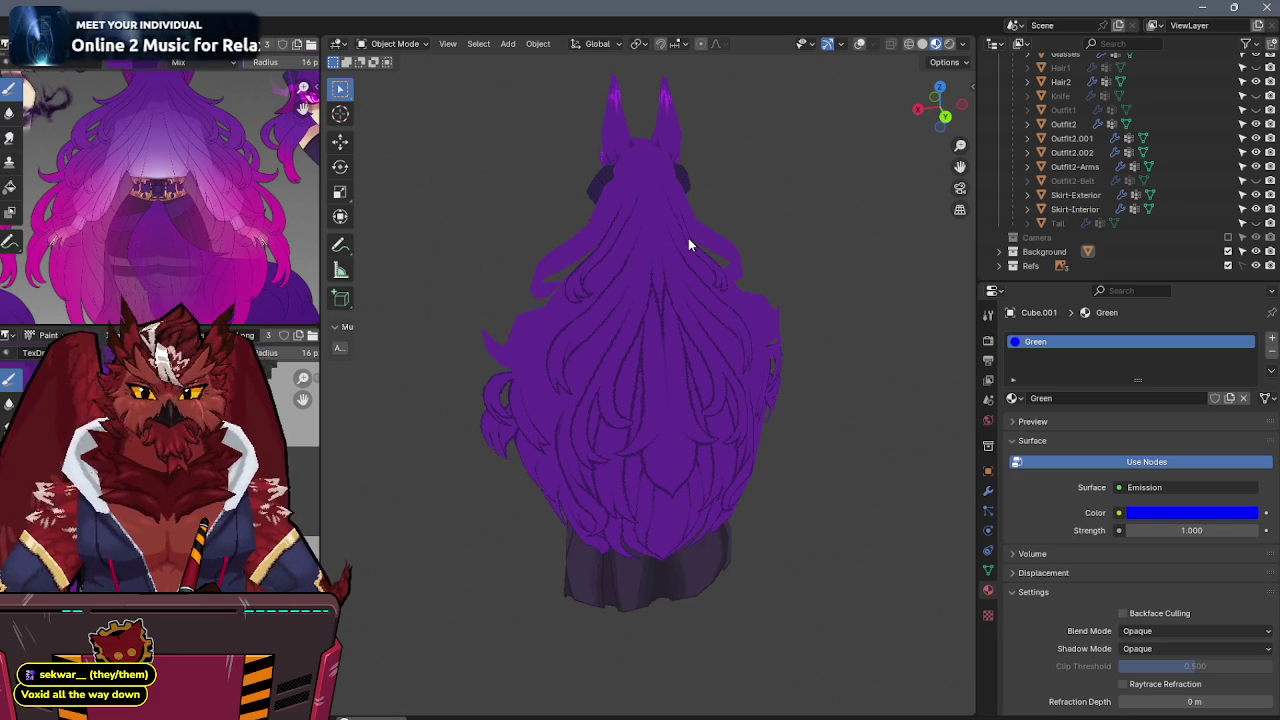
# Select Hair2, snap to a straight back view, zoom in close and show wireframe overlays.
pyautogui.moveTo(739, 274)
pyautogui.mouseDown(button='middle')
pyautogui.moveTo(732, 300)
pyautogui.moveTo(713, 289)
pyautogui.moveTo(831, 289)
pyautogui.moveTo(623, 365)
pyautogui.mouseUp(button='middle')
pyautogui.click(623, 365)
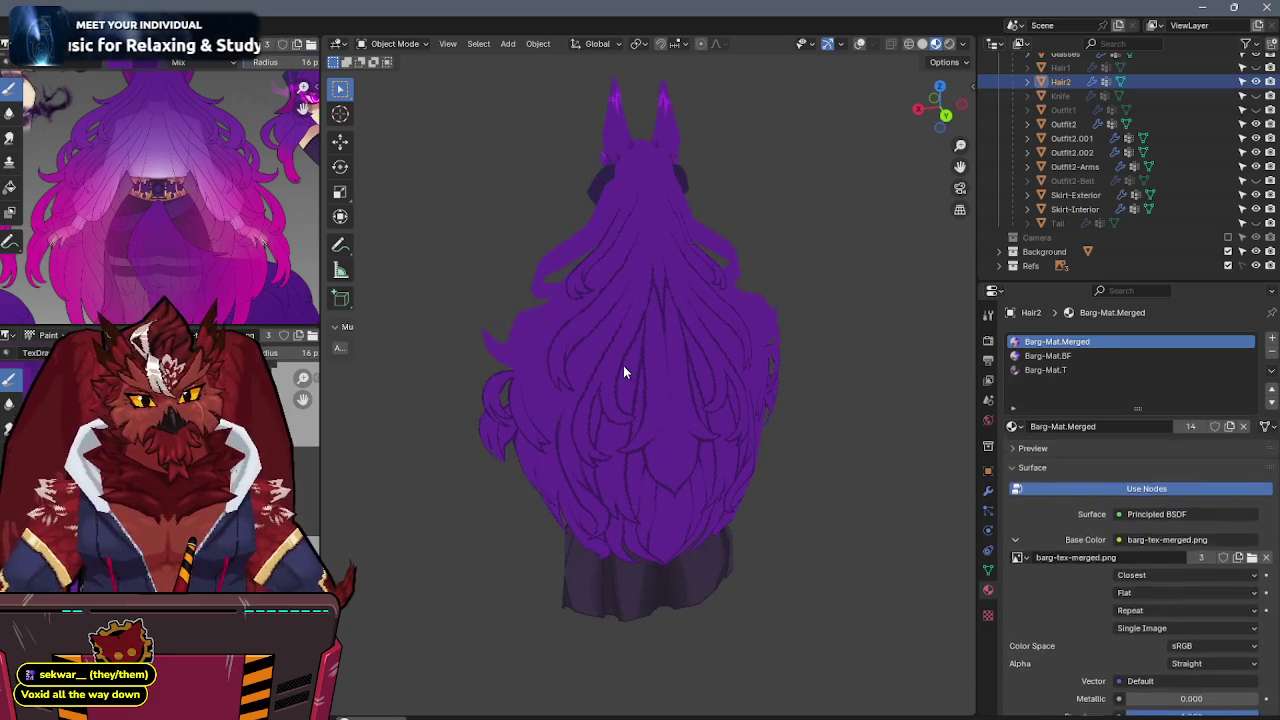
pyautogui.click(945, 115)
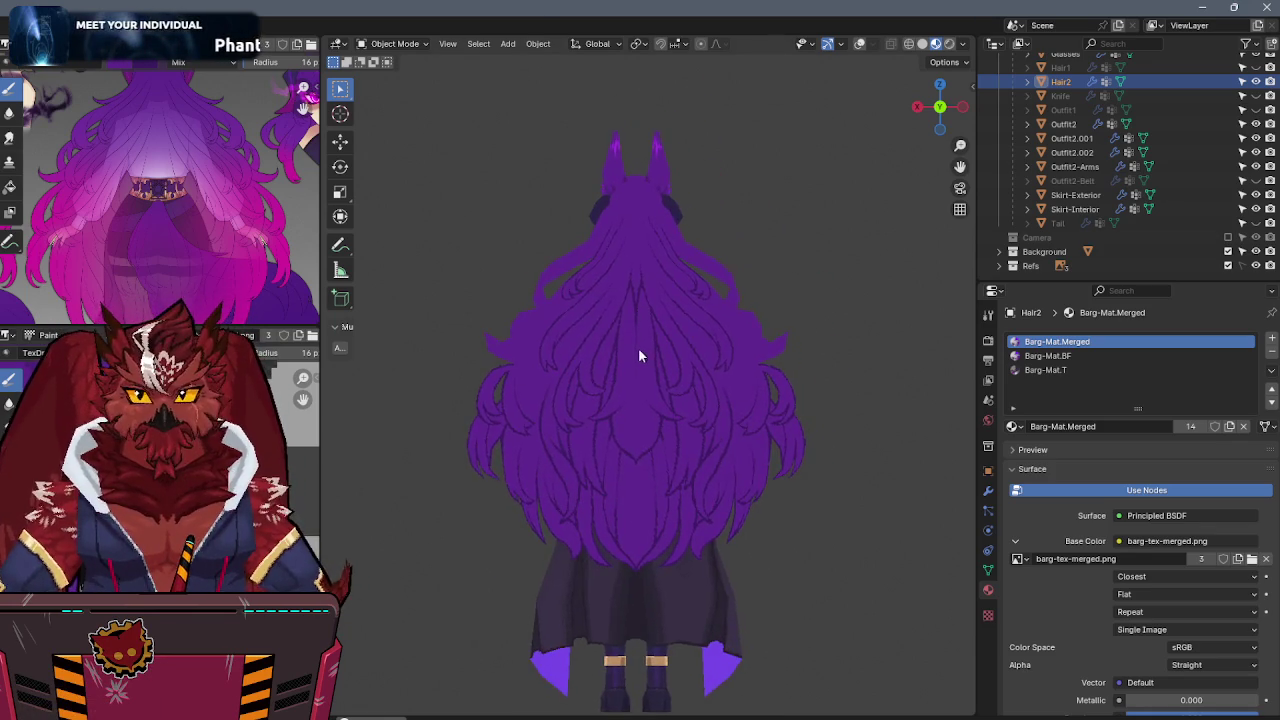
pyautogui.scroll(2, 660, 310)
pyautogui.scroll(1, 685, 345)
pyautogui.press('/')
pyautogui.hotkey('shift', 'alt', 'z')
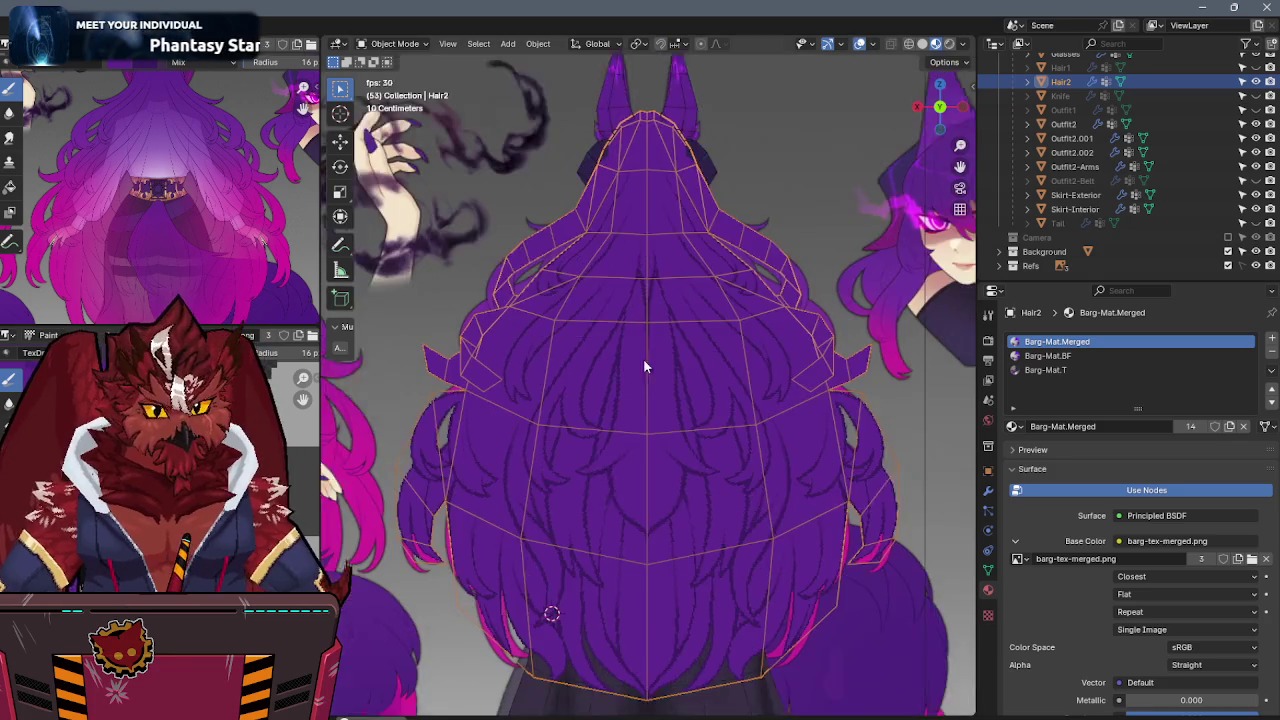
# Switch Hair2 into Texture Paint mode and inspect it close up with X-ray toggled.
pyautogui.scroll(3, 640, 360)
pyautogui.hotkey('ctrl', 'Tab')
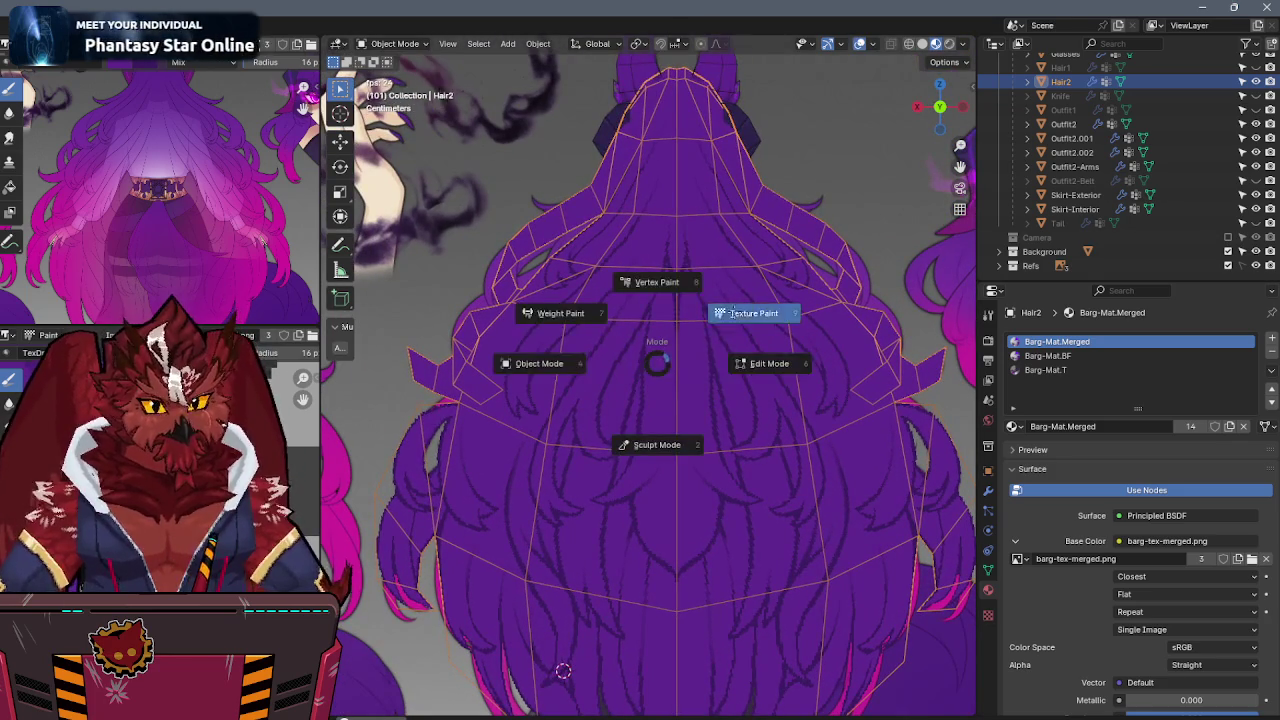
pyautogui.click(740, 318)
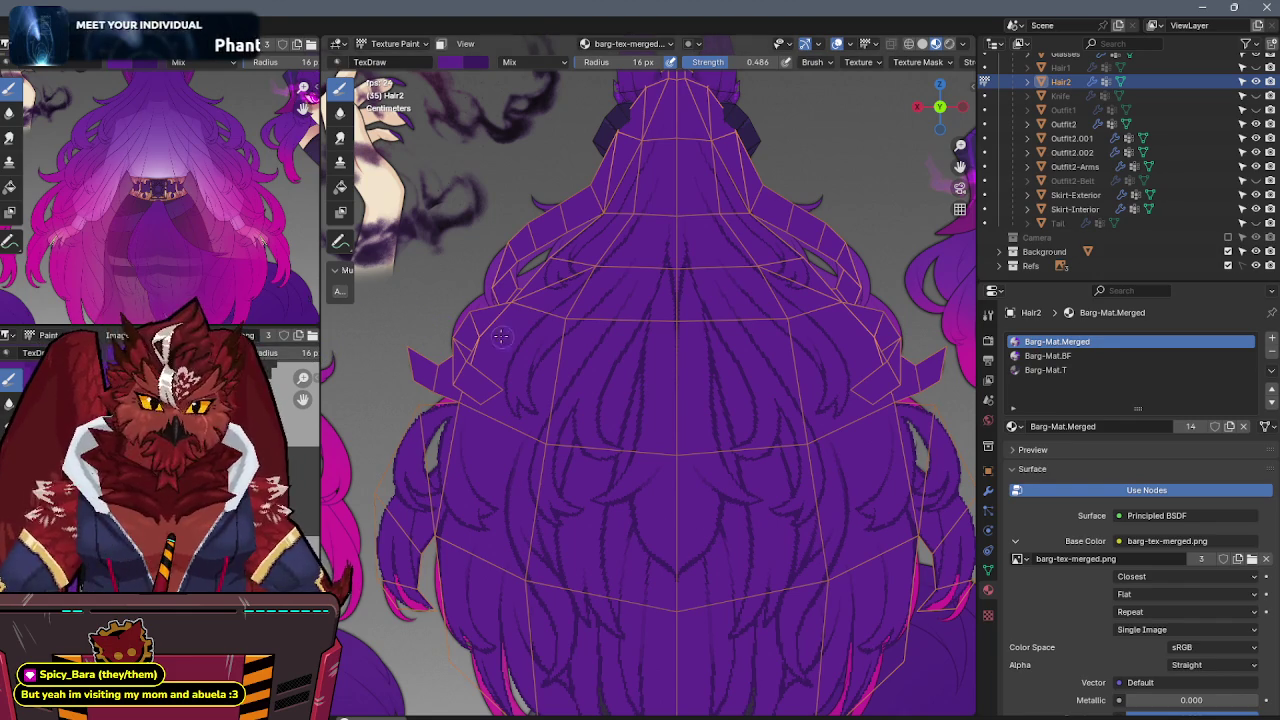
pyautogui.moveTo(586, 331); pyautogui.dragTo(580, 441, button='middle')
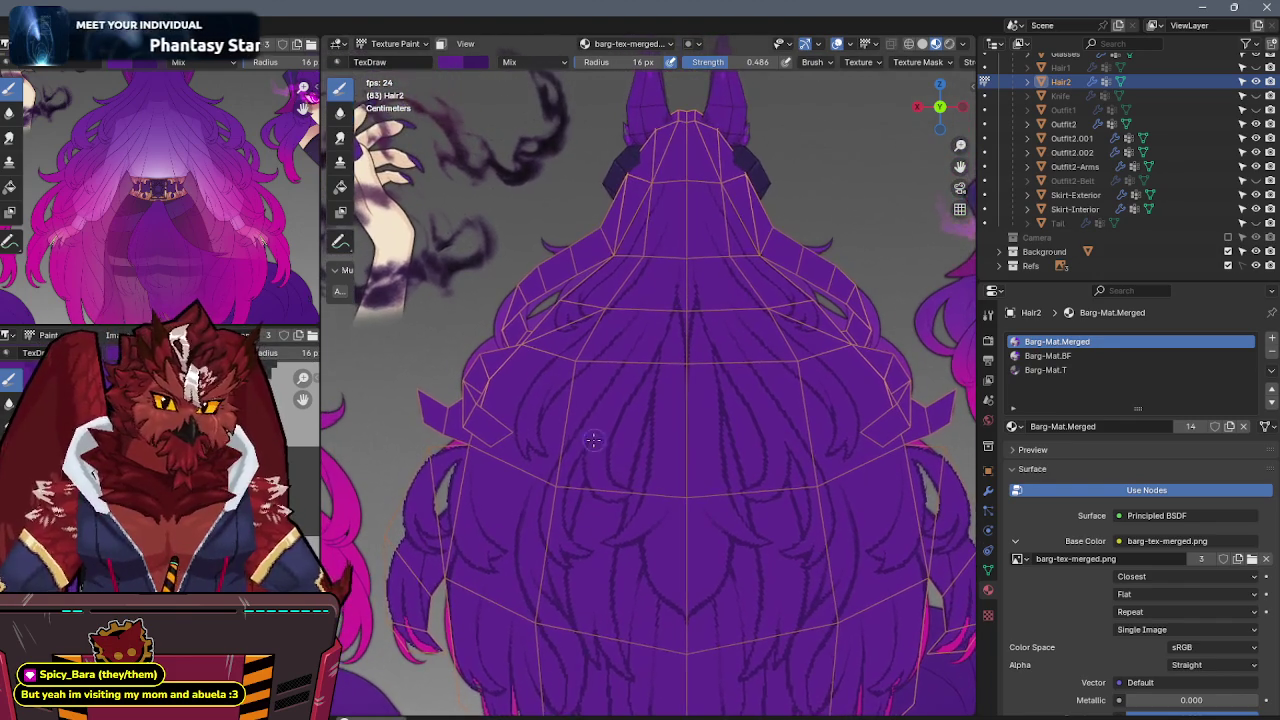
pyautogui.scroll(2, 580, 441)
pyautogui.moveTo(580, 385); pyautogui.dragTo(620, 360, button='middle')
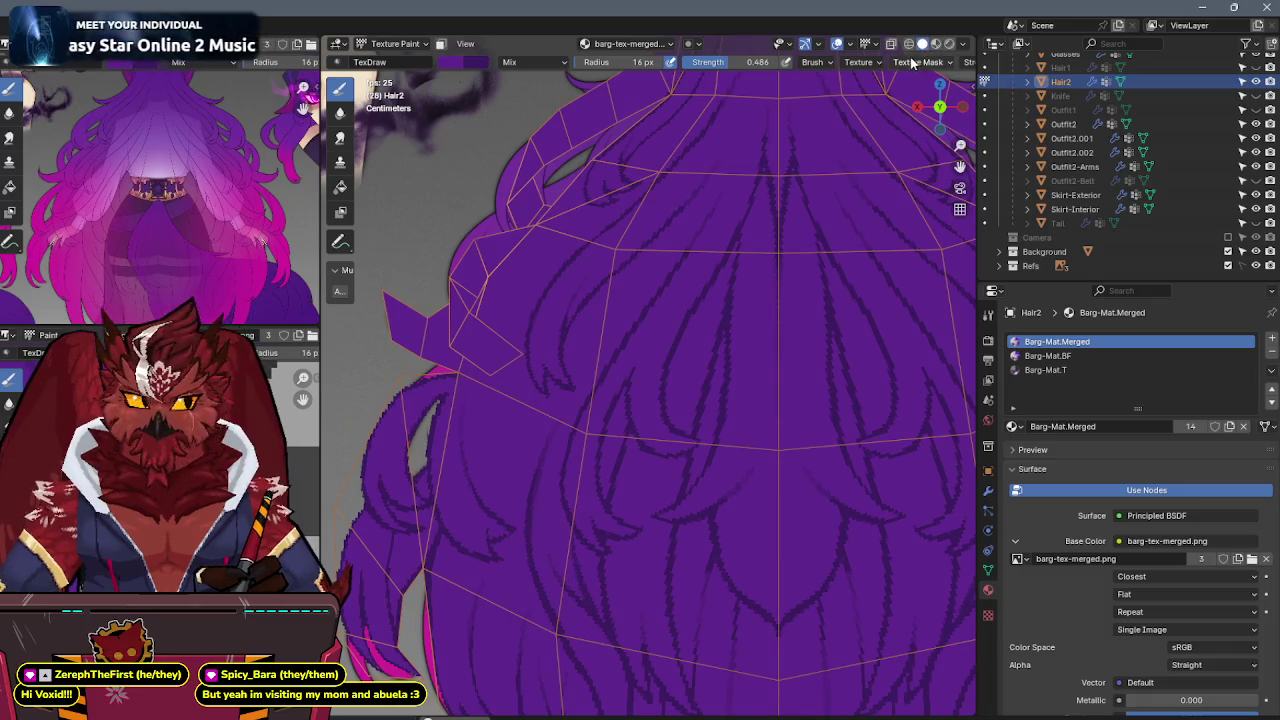
pyautogui.hotkey('alt', 'z')
pyautogui.hotkey('alt', 'z')
pyautogui.hotkey('alt', 'z')
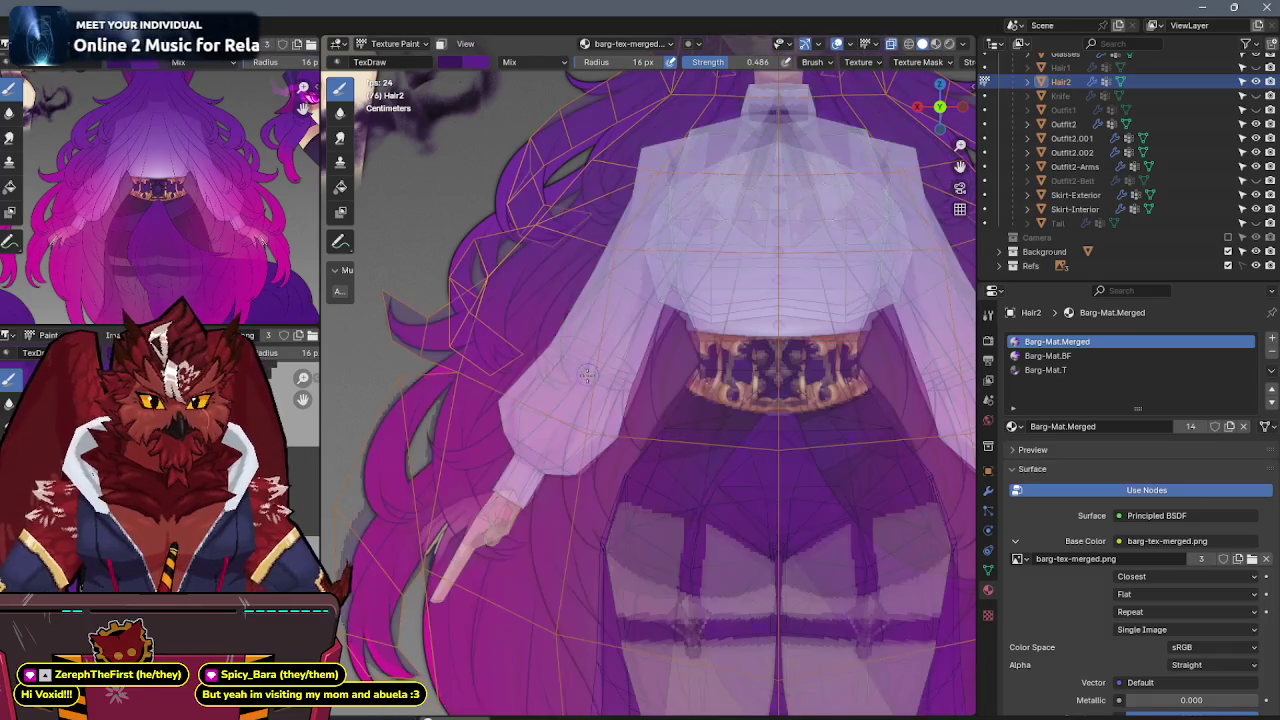
pyautogui.moveTo(556, 358)
pyautogui.mouseDown(button='middle')
pyautogui.moveTo(425, 362)
pyautogui.moveTo(362, 320)
pyautogui.mouseUp(button='middle')
pyautogui.hotkey('alt', 'z')
pyautogui.hotkey('alt', 'z')
pyautogui.hotkey('alt', 'z')
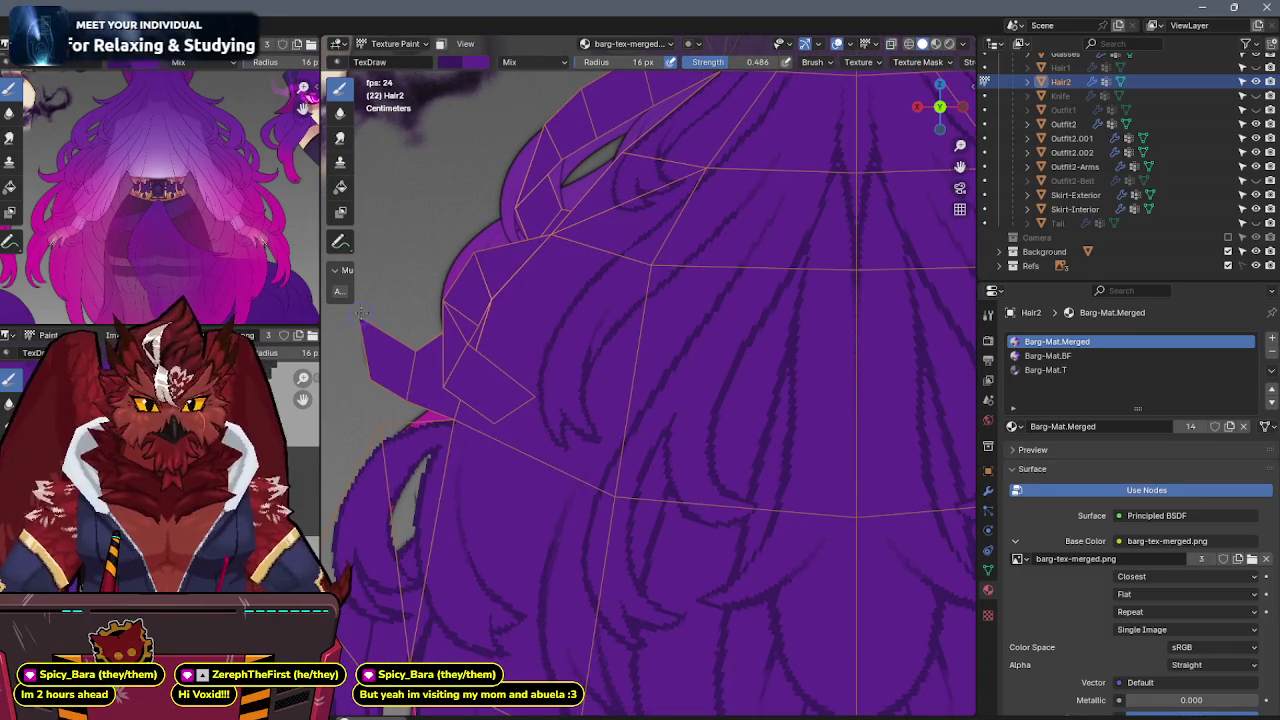
# Raise the brush strength to 1.000 and check the body through the see-through hair.
pyautogui.moveTo(705, 62); pyautogui.dragTo(895, 62)
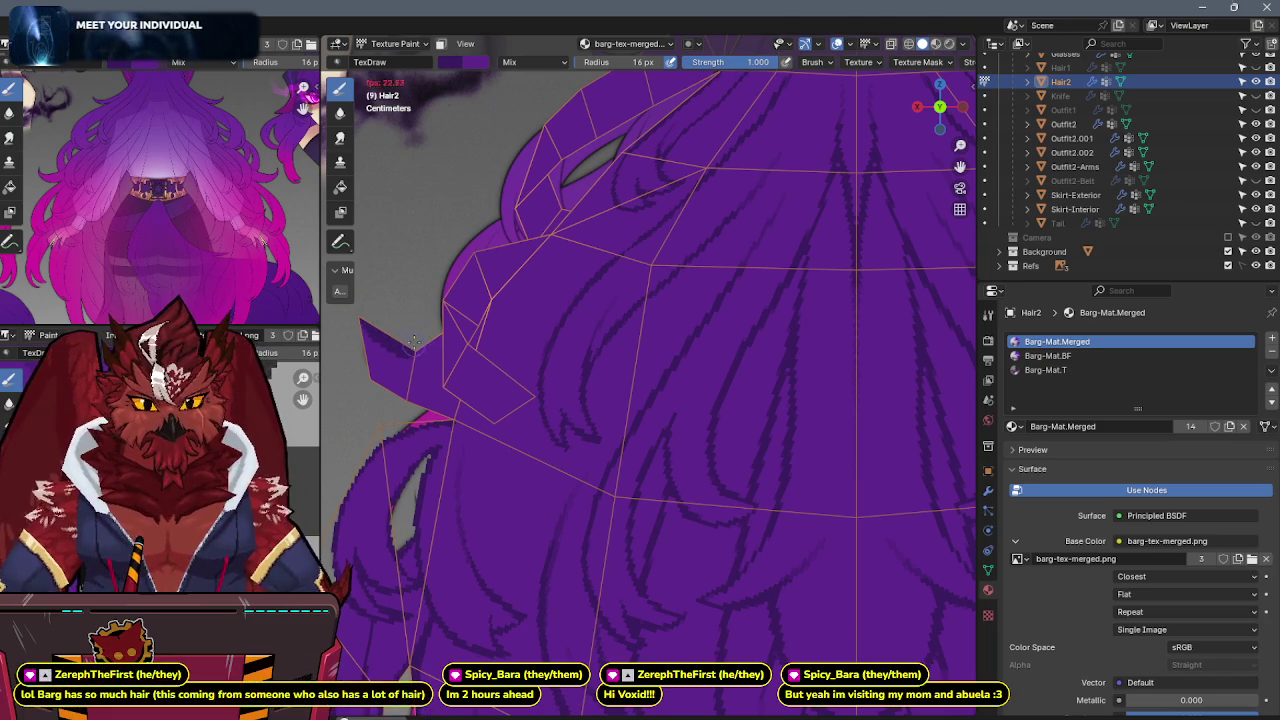
pyautogui.moveTo(395, 341); pyautogui.dragTo(446, 376, button='middle')
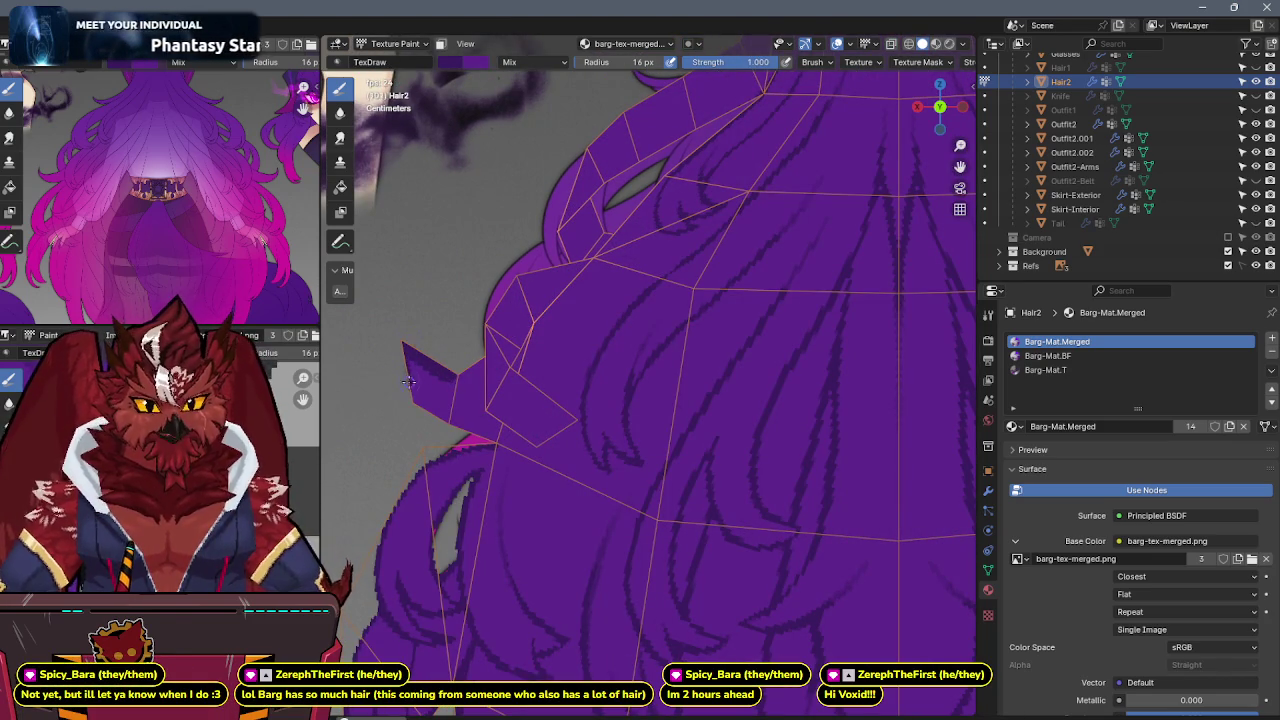
pyautogui.hotkey('alt', 'z')
pyautogui.hotkey('alt', 'z')
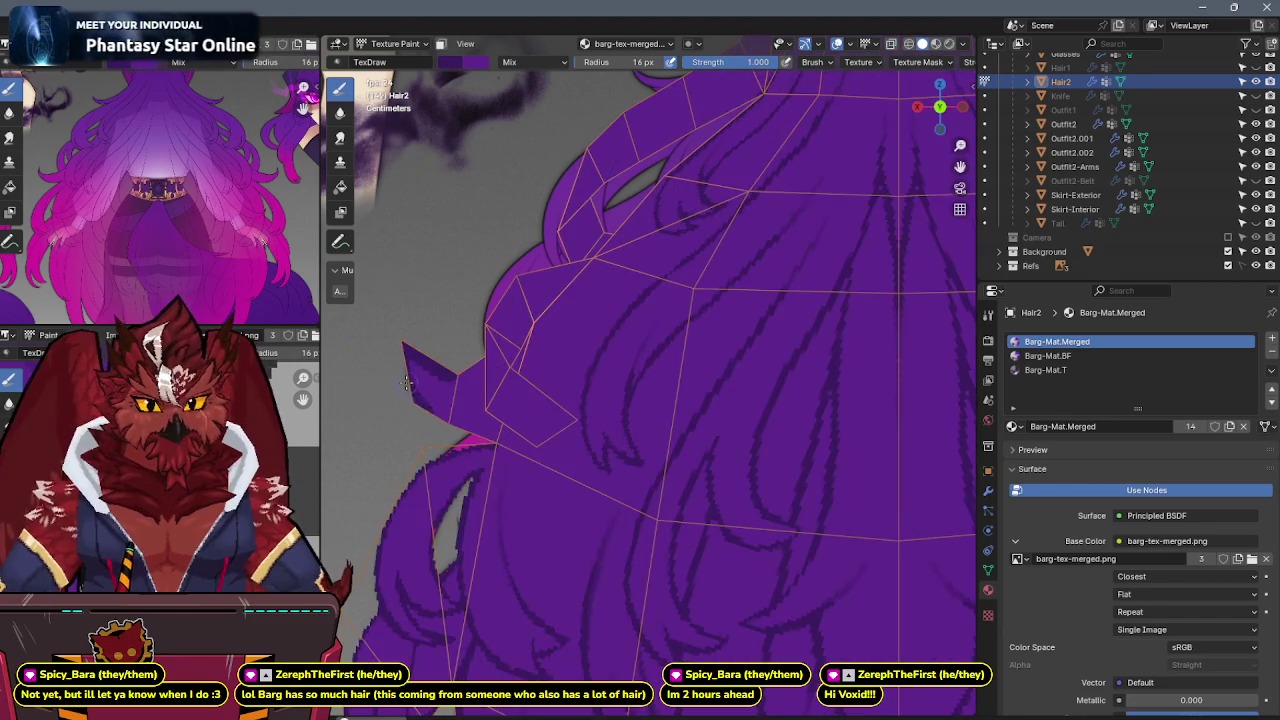
pyautogui.hotkey('alt', 'z')
pyautogui.hotkey('alt', 'z')
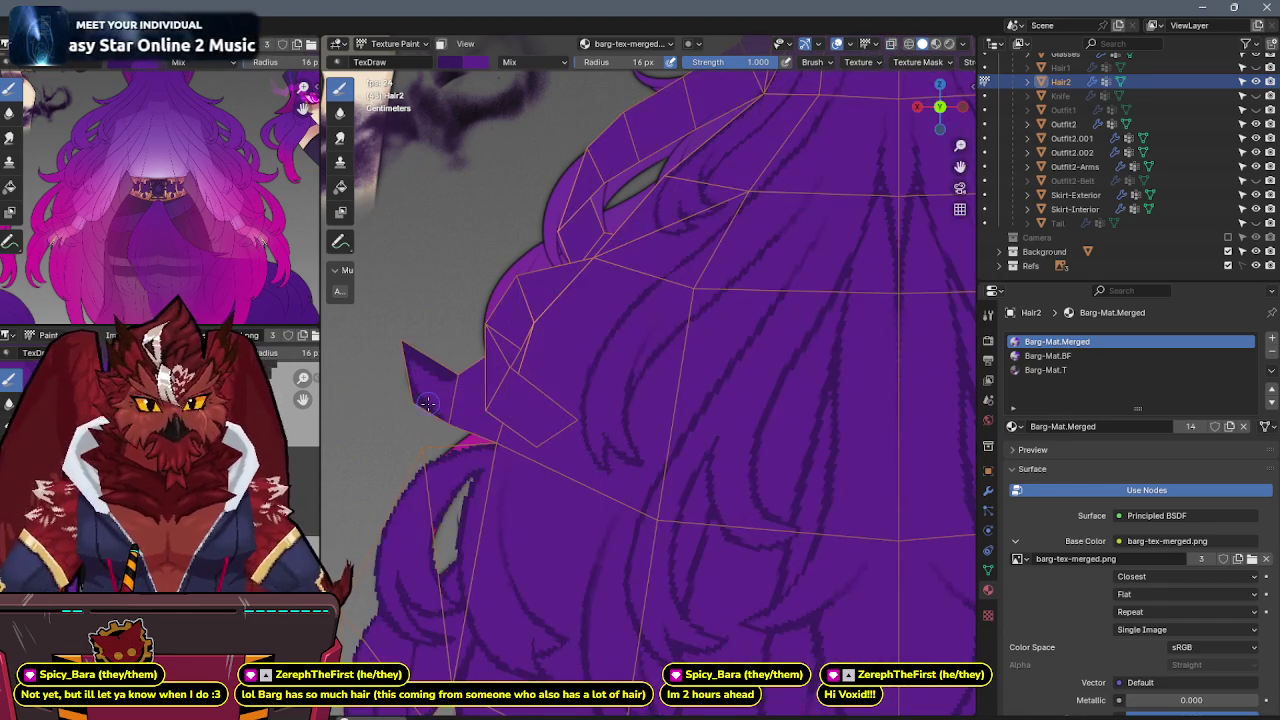
pyautogui.hotkey('alt', 'z')
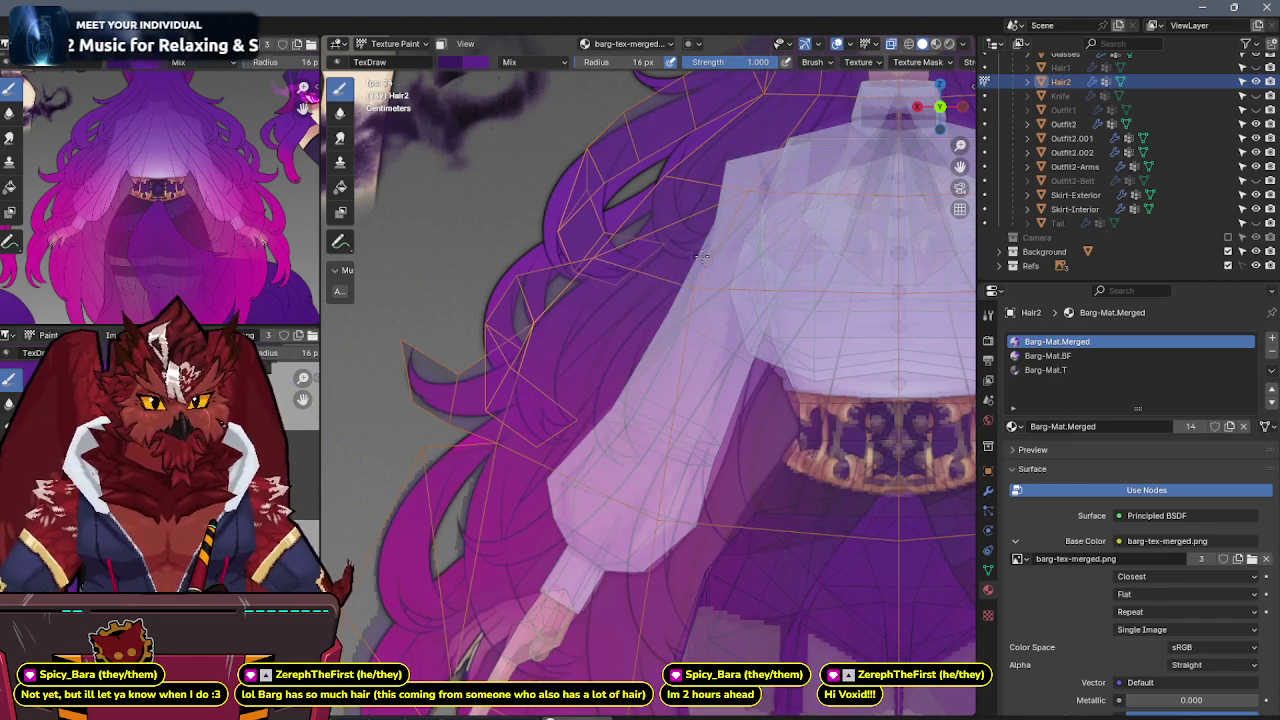
pyautogui.hotkey('alt', 'z')
pyautogui.keyDown('shift'); pyautogui.moveTo(700, 260); pyautogui.dragTo(660, 318, button='middle'); pyautogui.keyUp('shift')
pyautogui.hotkey('alt', 'z')
pyautogui.hotkey('alt', 'z')
pyautogui.hotkey('alt', 'z')
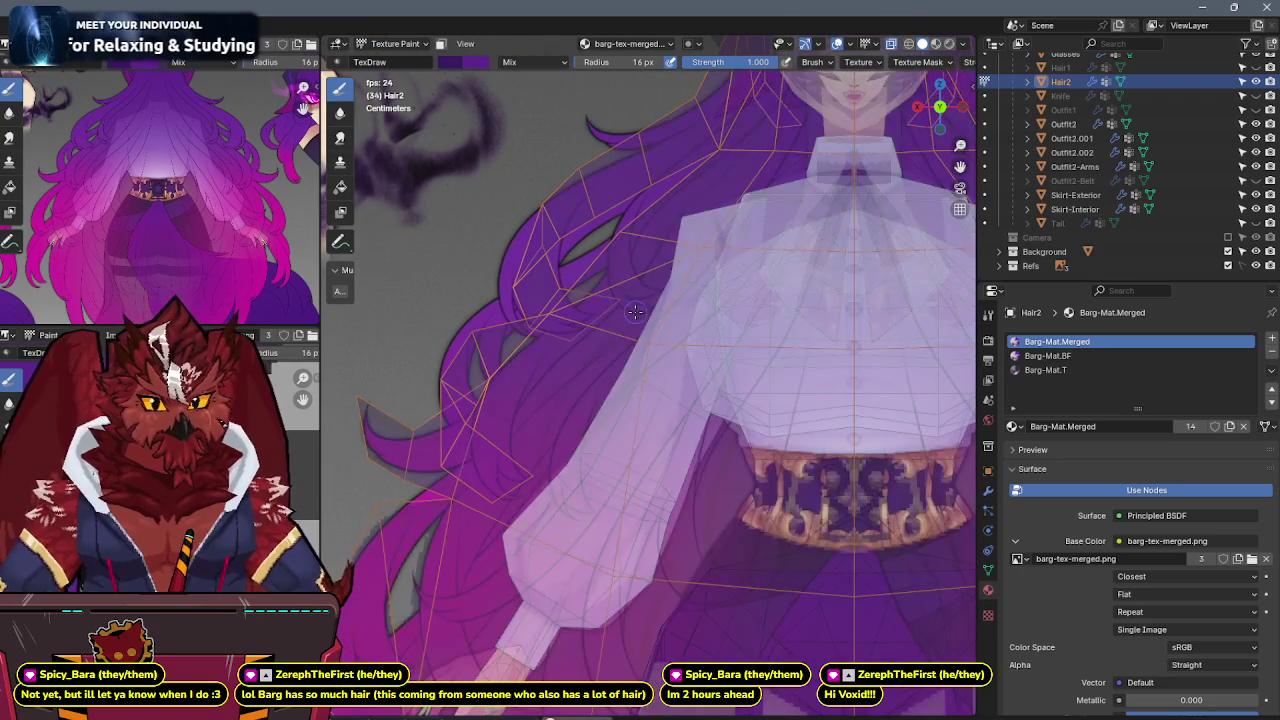
pyautogui.hotkey('alt', 'z')
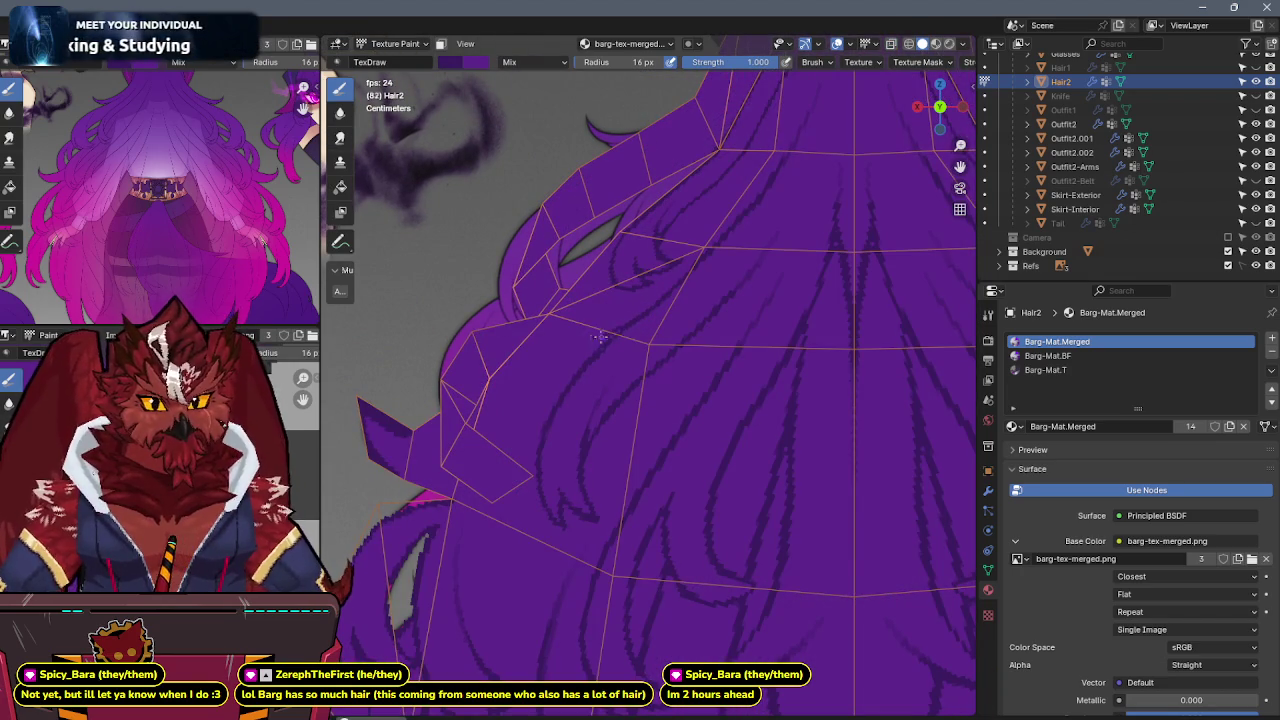
pyautogui.keyDown('shift'); pyautogui.moveTo(611, 332); pyautogui.dragTo(688, 252, button='middle'); pyautogui.keyUp('shift')
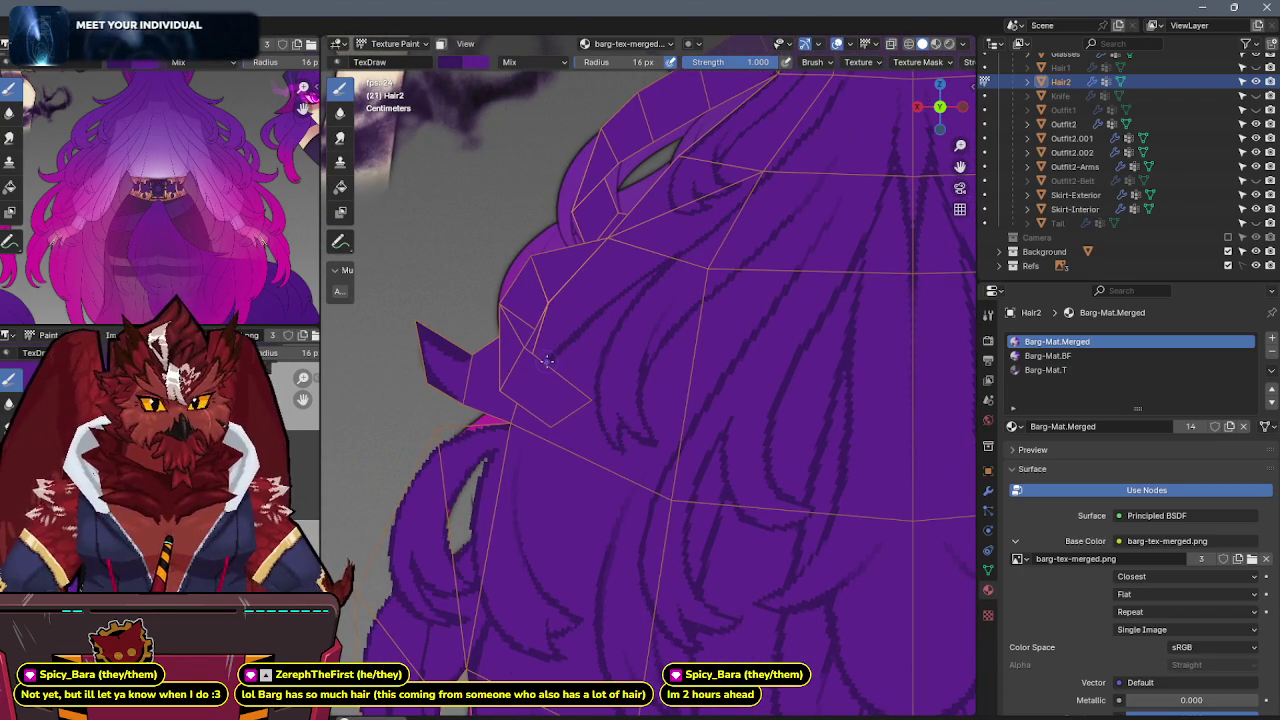
# Deselect the hair vertices in Edit Mode, then return to Texture Paint.
pyautogui.press('Tab')
pyautogui.click(531, 303)
pyautogui.hotkey('ctrl', 'Tab')
pyautogui.click(649, 283)
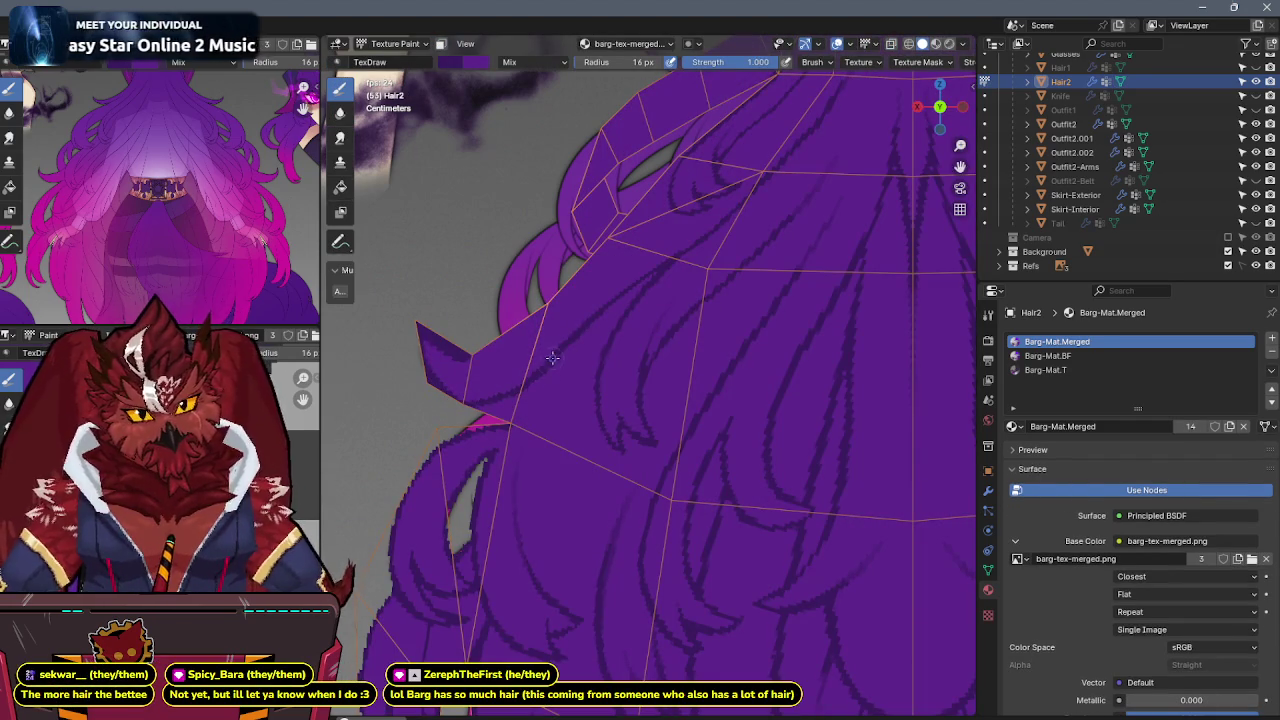
# Orbit to a close perspective view of the side hair spike and its strand lines.
pyautogui.moveTo(600, 312); pyautogui.dragTo(629, 336, button='middle')
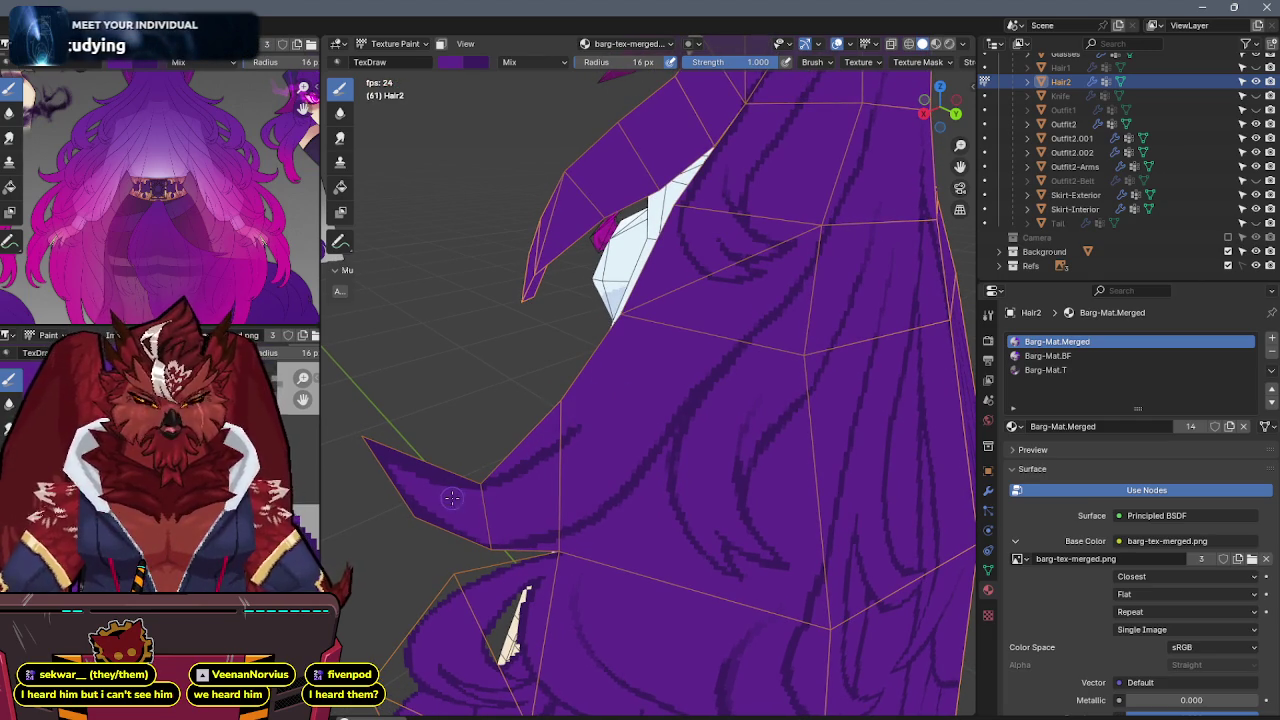
# Erase stray paint along the hair edges with Erase Alpha, then switch the blend back to Mix.
pyautogui.press('e')
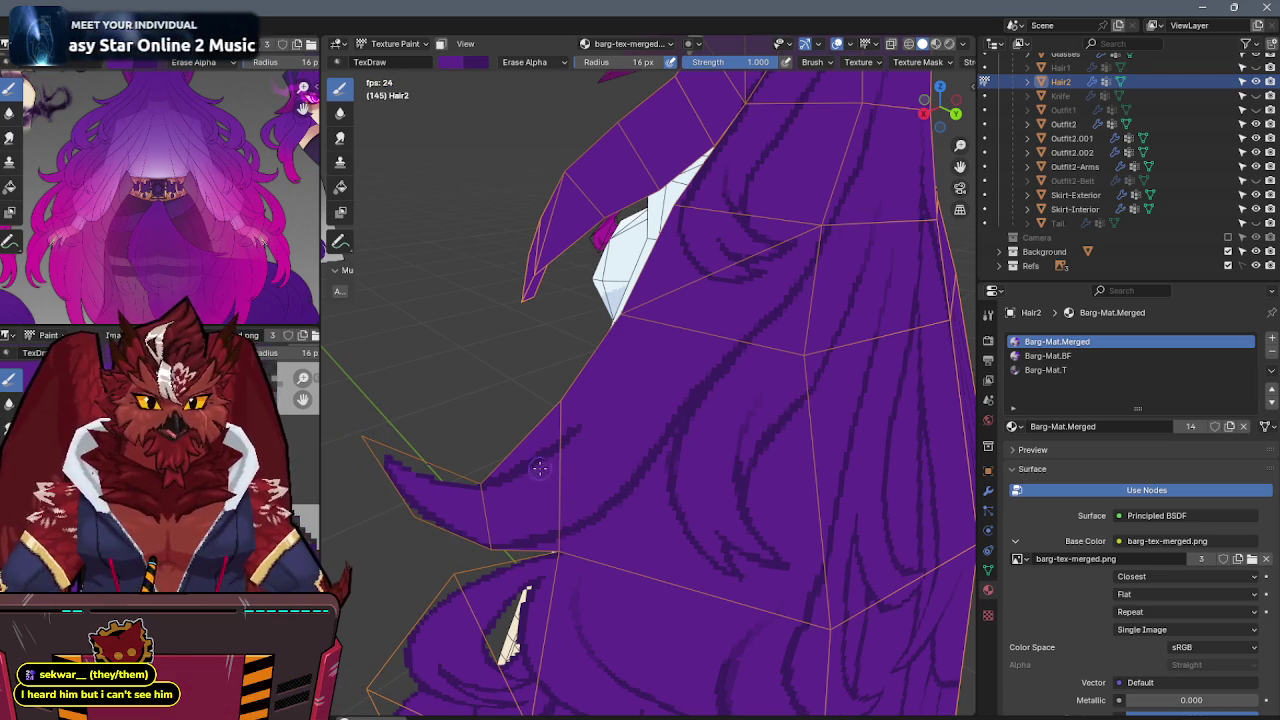
pyautogui.press('e')
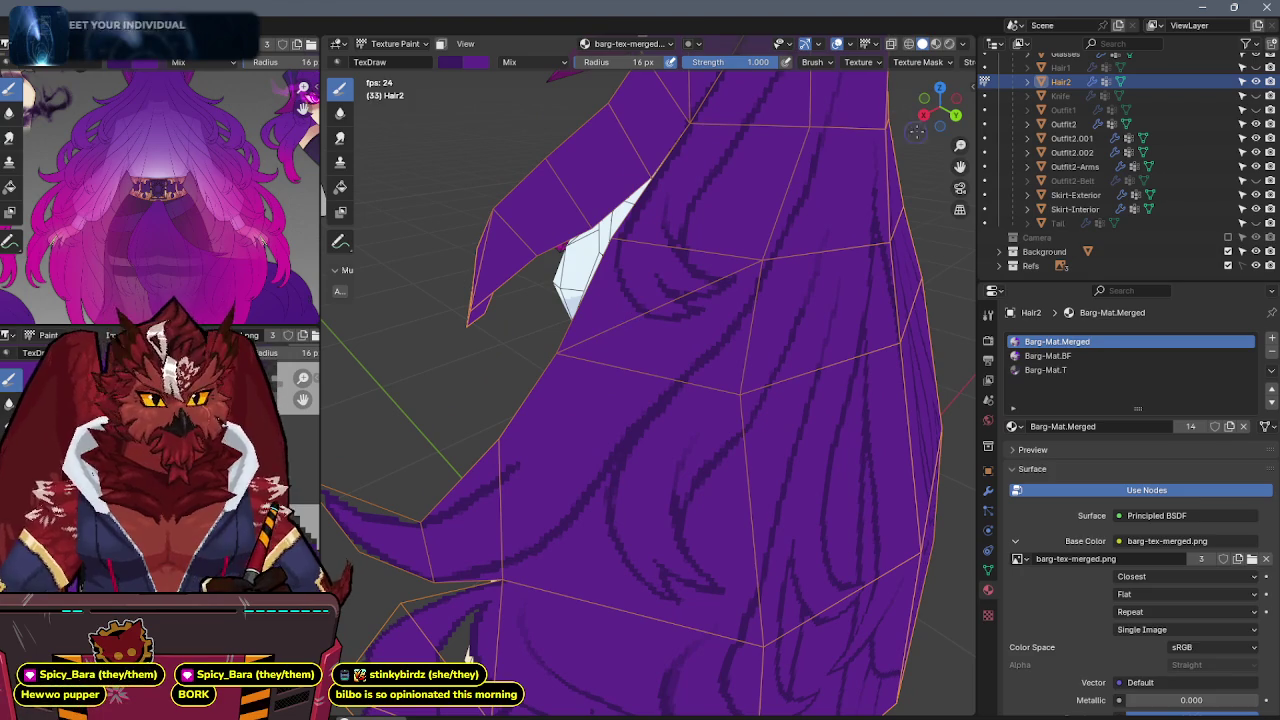
pyautogui.click(957, 113)
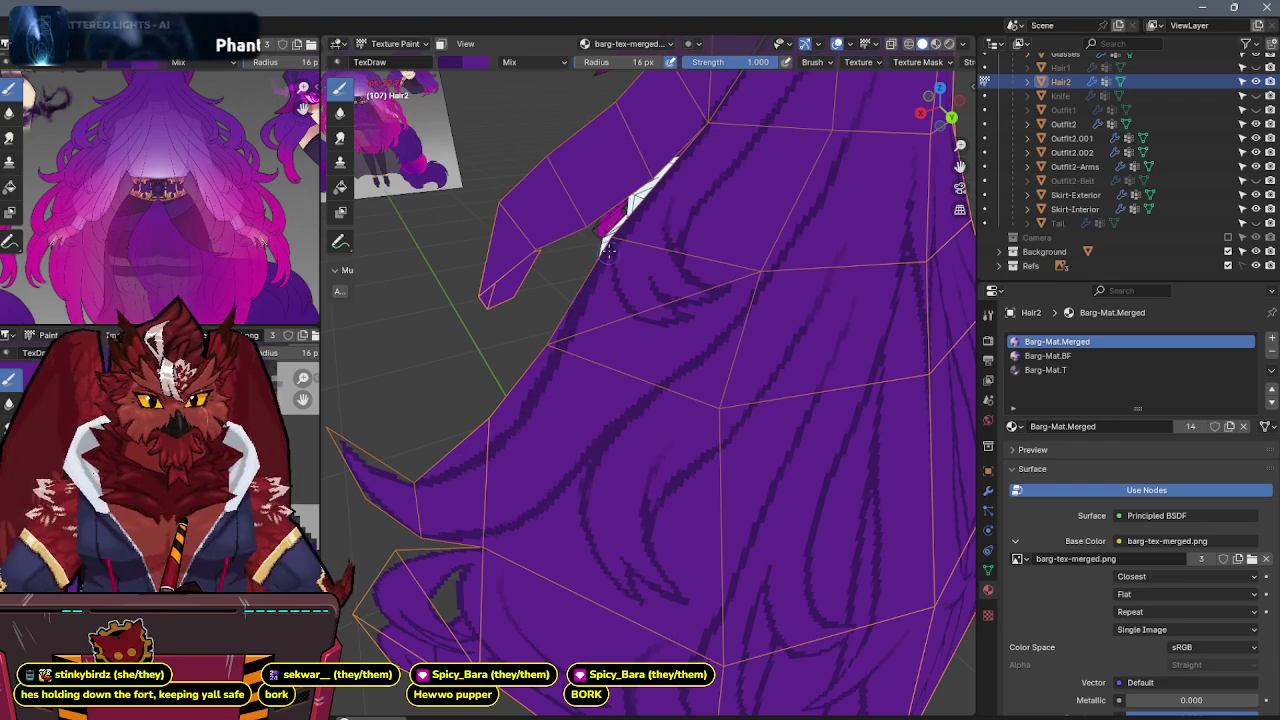
pyautogui.press('e')
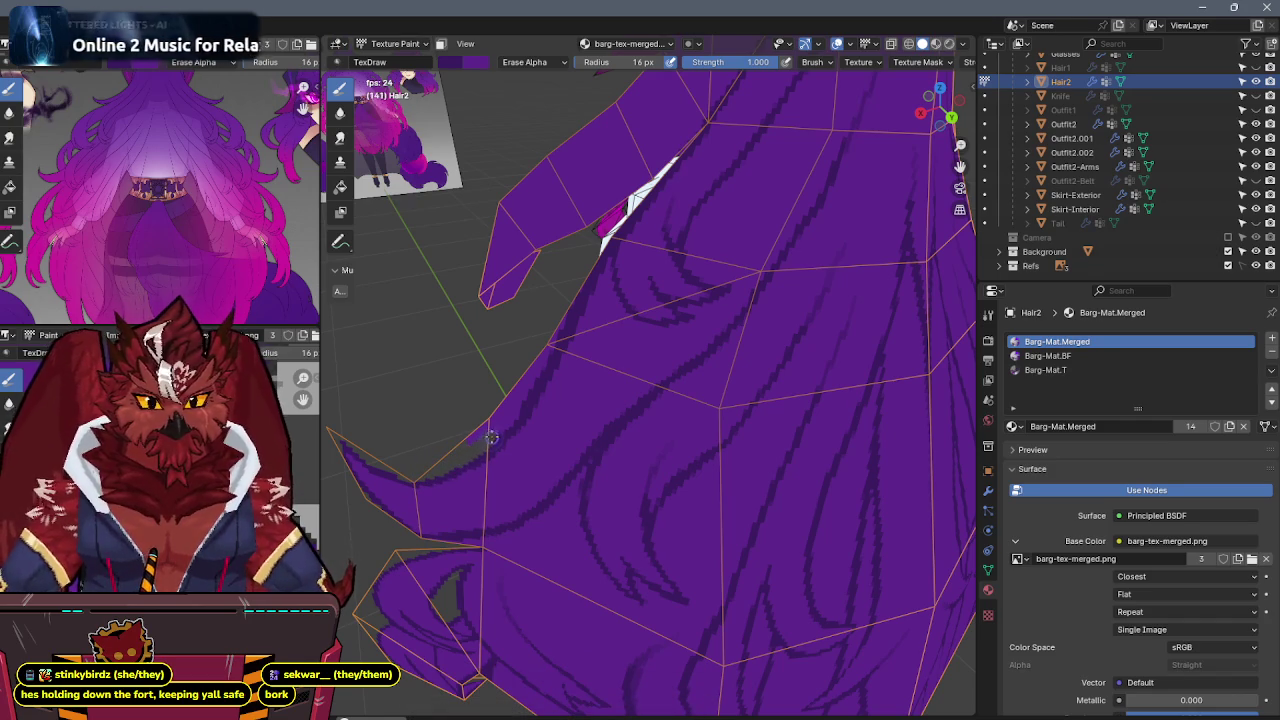
pyautogui.press('e')
pyautogui.press('e')
pyautogui.moveTo(530, 390)
pyautogui.mouseDown()
pyautogui.moveTo(596, 252)
pyautogui.moveTo(536, 376)
pyautogui.moveTo(462, 440)
pyautogui.moveTo(542, 344)
pyautogui.moveTo(505, 395)
pyautogui.mouseUp()
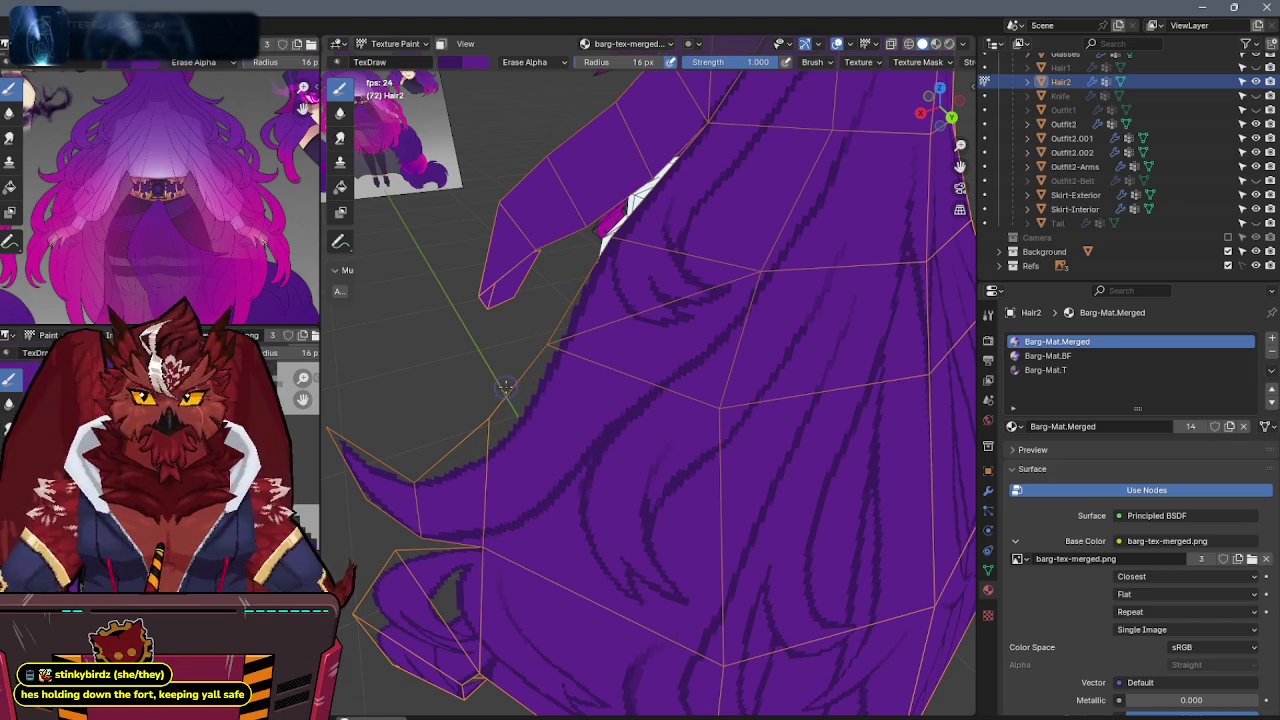
pyautogui.keyDown('shift'); pyautogui.moveTo(552, 390); pyautogui.dragTo(545, 358, button='middle'); pyautogui.keyUp('shift')
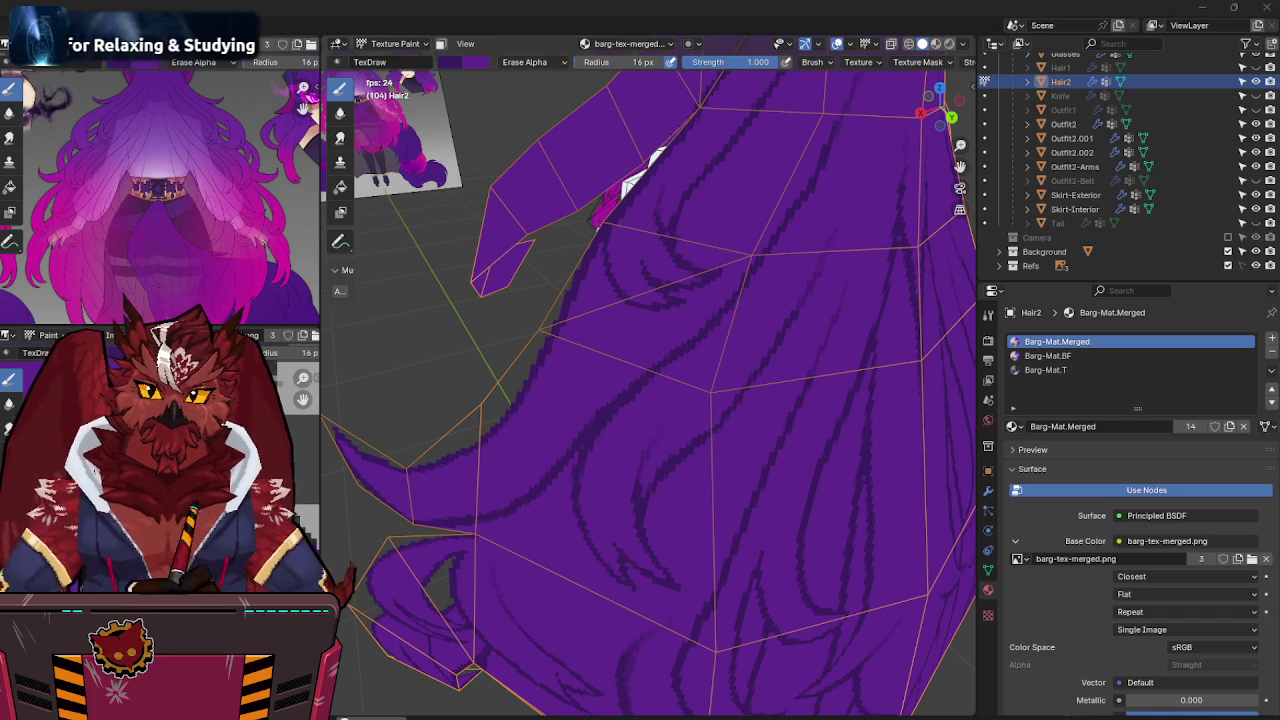
pyautogui.moveTo(582, 461)
pyautogui.mouseDown(button='middle')
pyautogui.moveTo(619, 446)
pyautogui.moveTo(505, 333)
pyautogui.moveTo(541, 309)
pyautogui.mouseUp(button='middle')
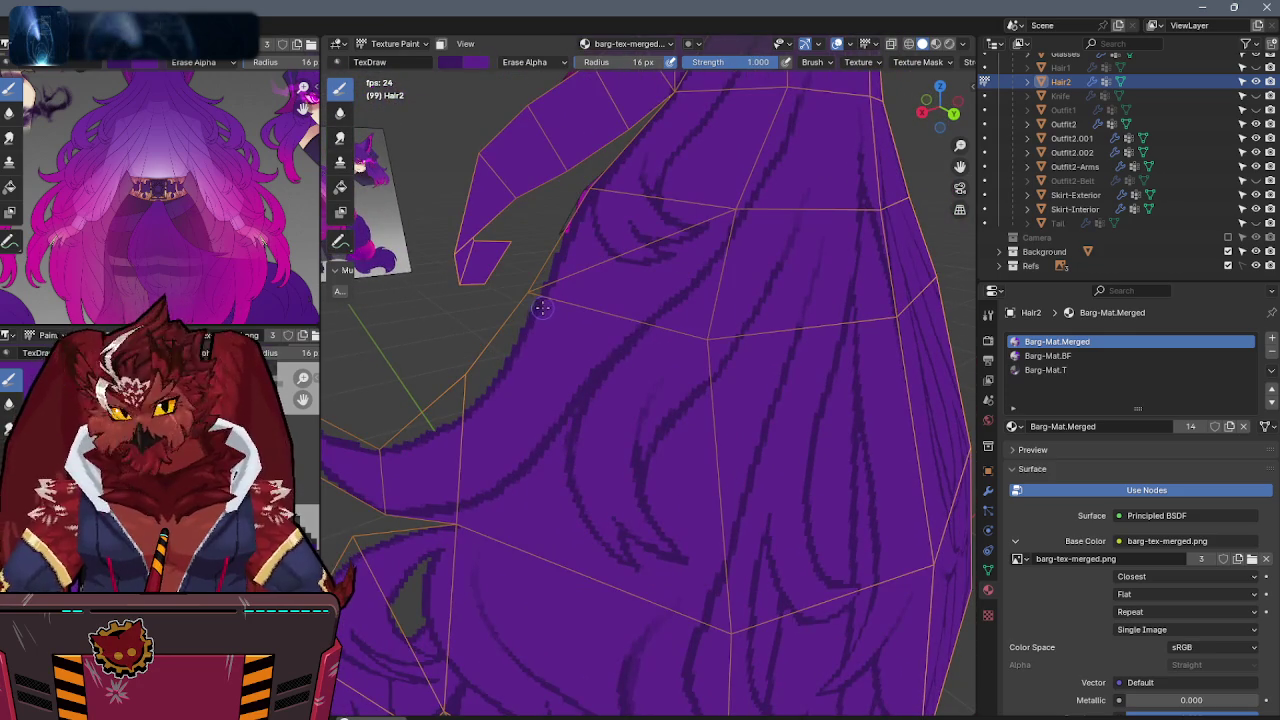
pyautogui.press('Tab')
pyautogui.press('l')
pyautogui.press('Tab')
pyautogui.moveTo(542, 308)
pyautogui.mouseDown(button='middle')
pyautogui.moveTo(570, 316)
pyautogui.moveTo(537, 289)
pyautogui.moveTo(631, 309)
pyautogui.mouseUp(button='middle')
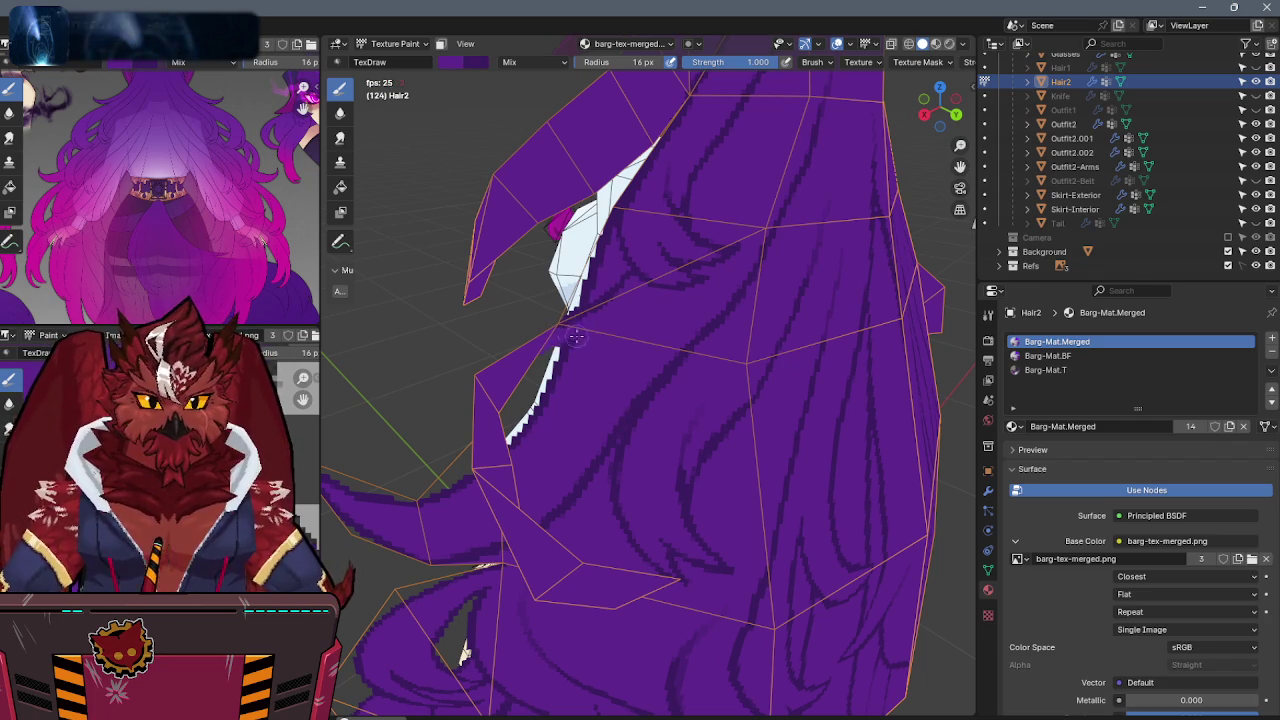
pyautogui.moveTo(545, 358)
pyautogui.mouseDown(button='middle')
pyautogui.moveTo(508, 323)
pyautogui.moveTo(507, 363)
pyautogui.mouseUp(button='middle')
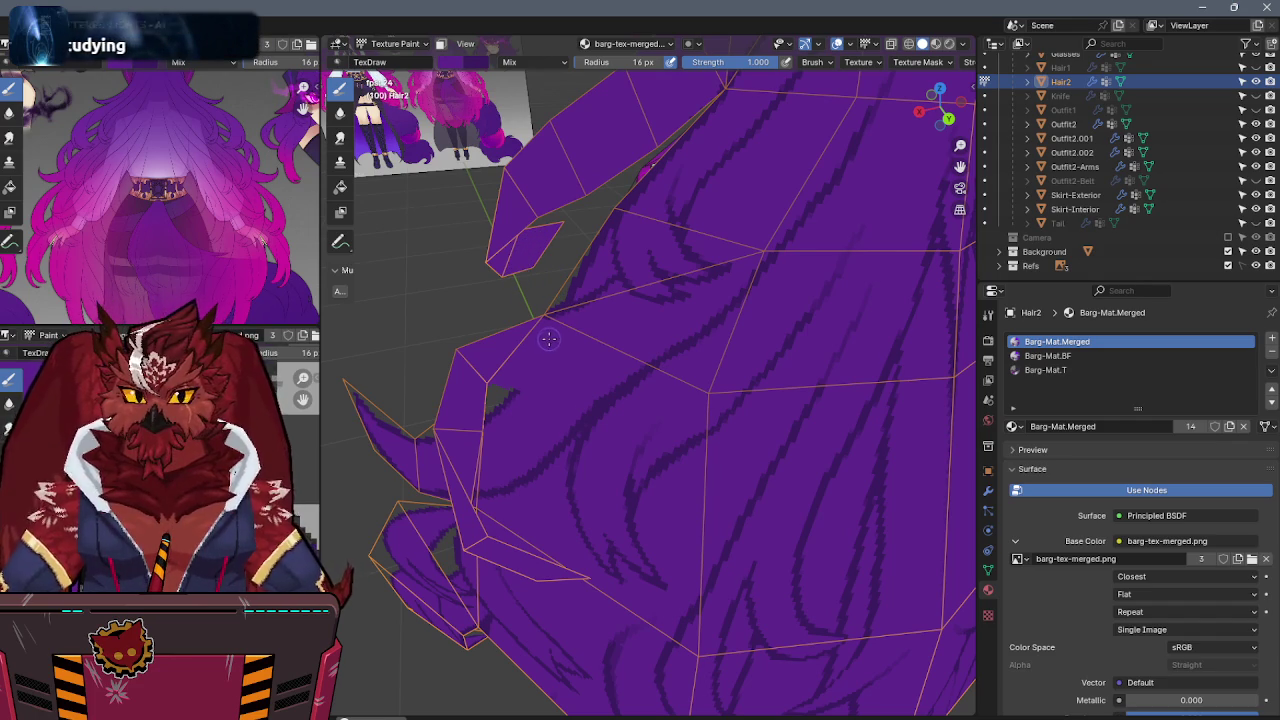
pyautogui.moveTo(590, 318)
pyautogui.mouseDown(button='middle')
pyautogui.moveTo(652, 287)
pyautogui.moveTo(846, 268)
pyautogui.moveTo(617, 257)
pyautogui.mouseUp(button='middle')
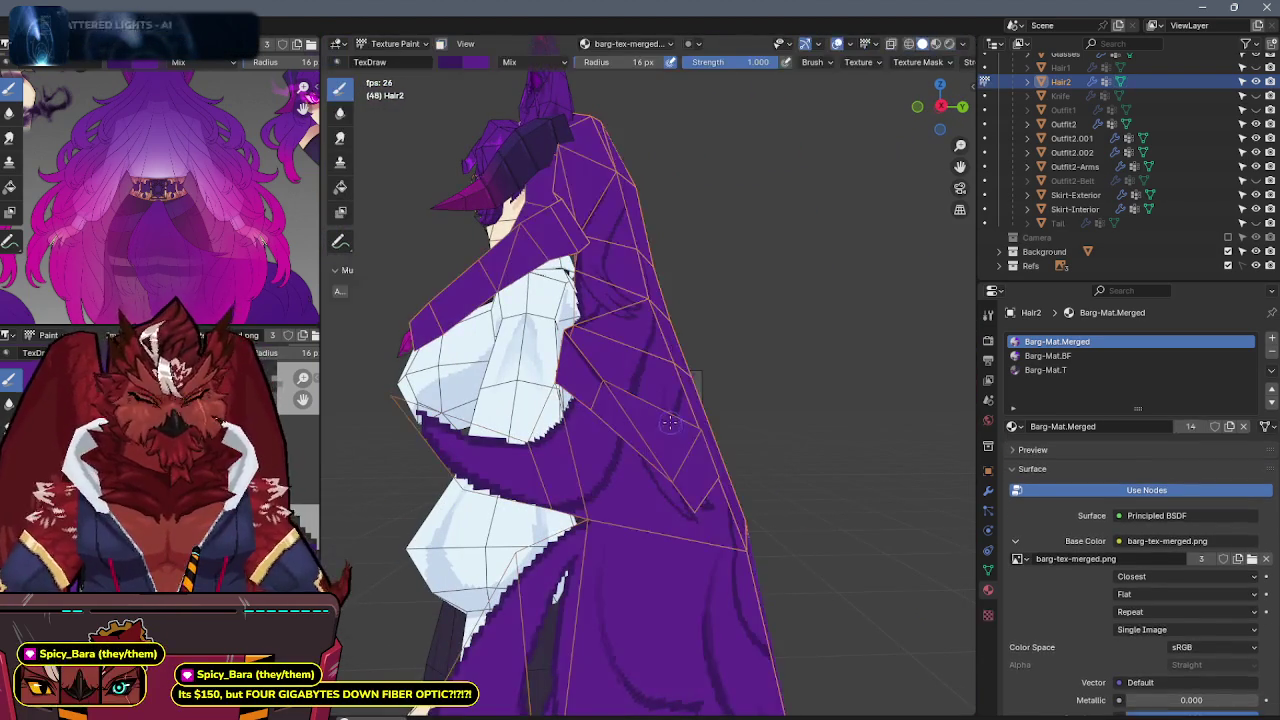
pyautogui.press('m')
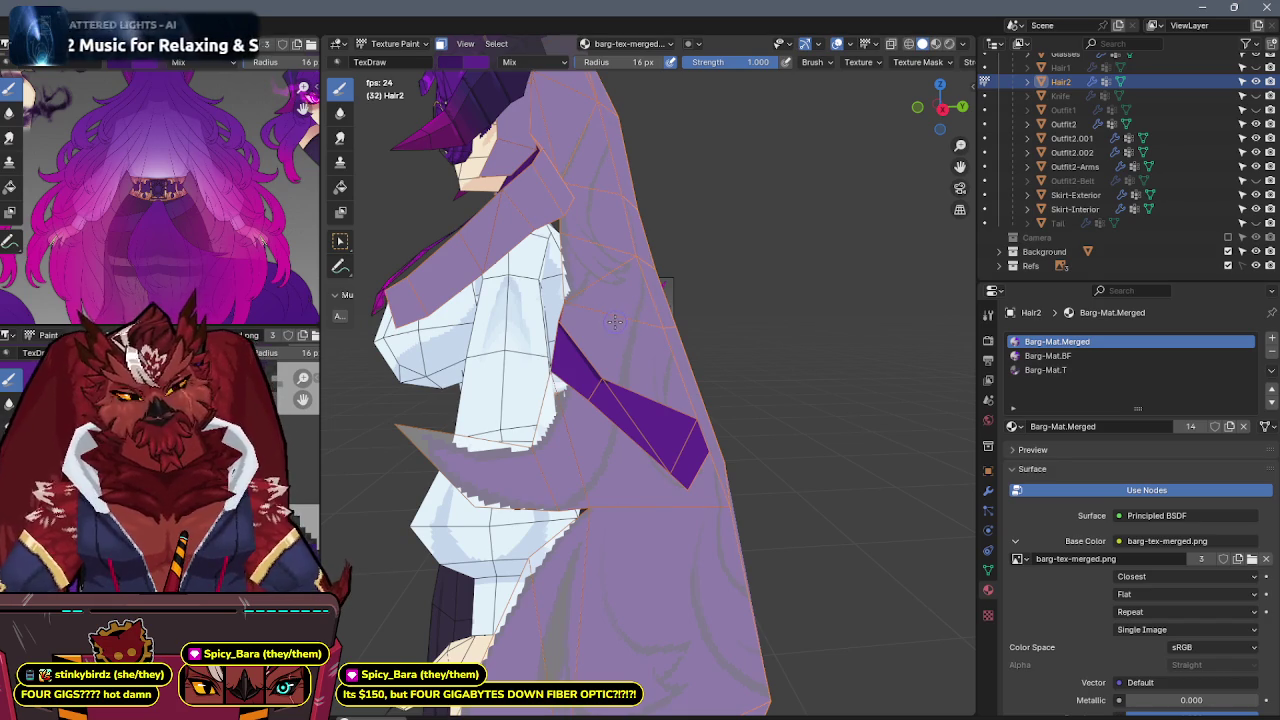
# Darken the lower-right edge of the isolated side hair strip, orbiting in closer around it.
pyautogui.moveTo(617, 321); pyautogui.dragTo(532, 366, button='middle')
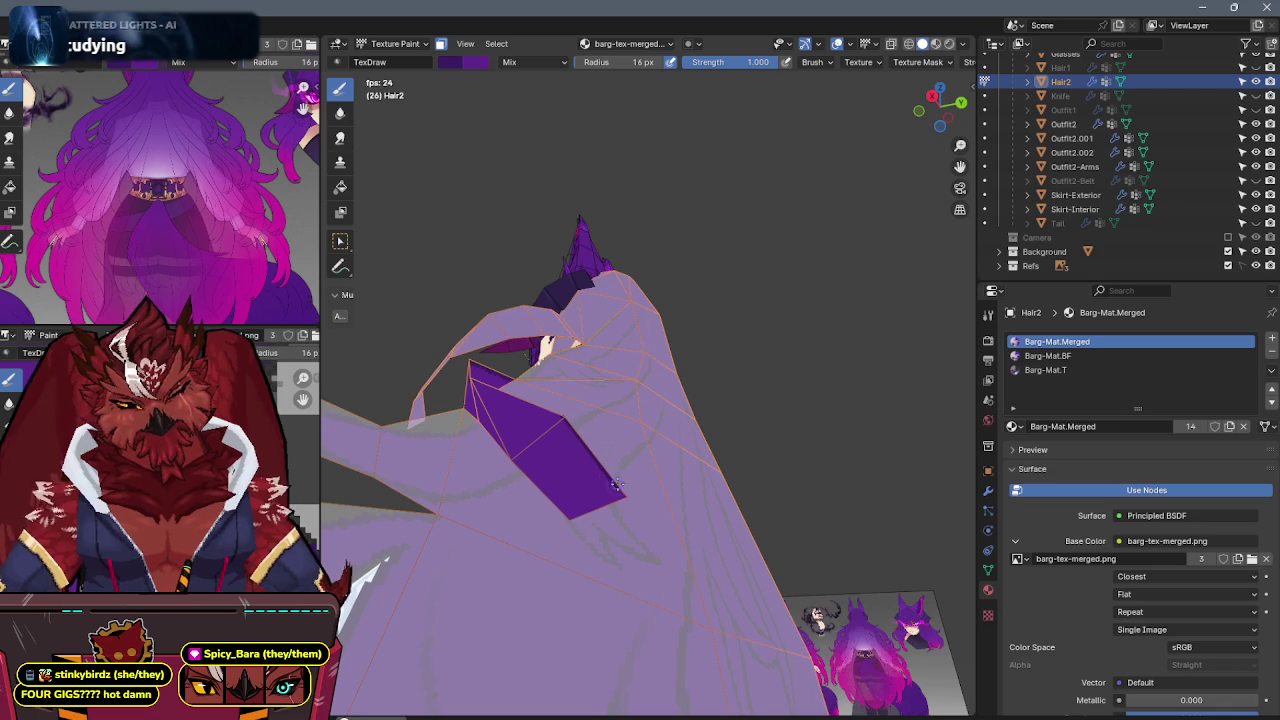
pyautogui.moveTo(620, 498); pyautogui.dragTo(576, 513)
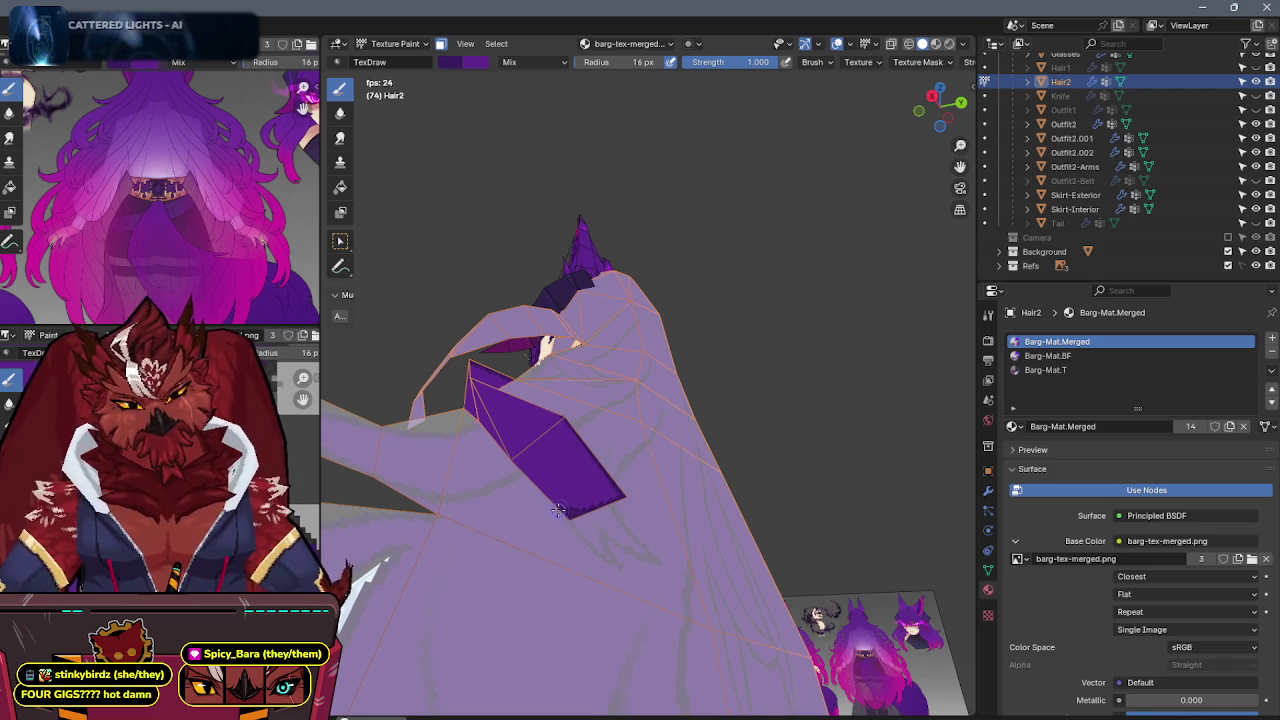
pyautogui.moveTo(582, 462)
pyautogui.mouseDown(button='middle')
pyautogui.moveTo(454, 498)
pyautogui.moveTo(556, 531)
pyautogui.moveTo(662, 362)
pyautogui.mouseUp(button='middle')
pyautogui.scroll(5, 556, 531)
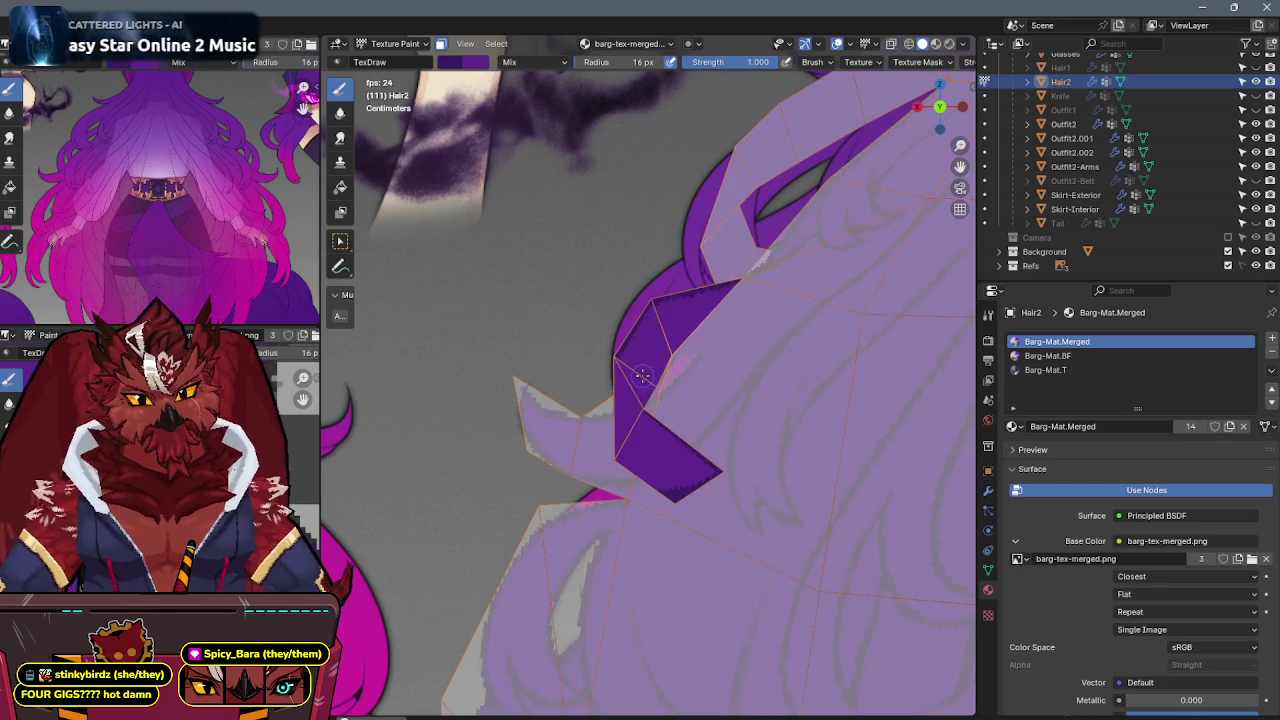
pyautogui.moveTo(640, 371)
pyautogui.mouseDown(button='middle')
pyautogui.moveTo(897, 284)
pyautogui.moveTo(696, 328)
pyautogui.moveTo(566, 333)
pyautogui.mouseUp(button='middle')
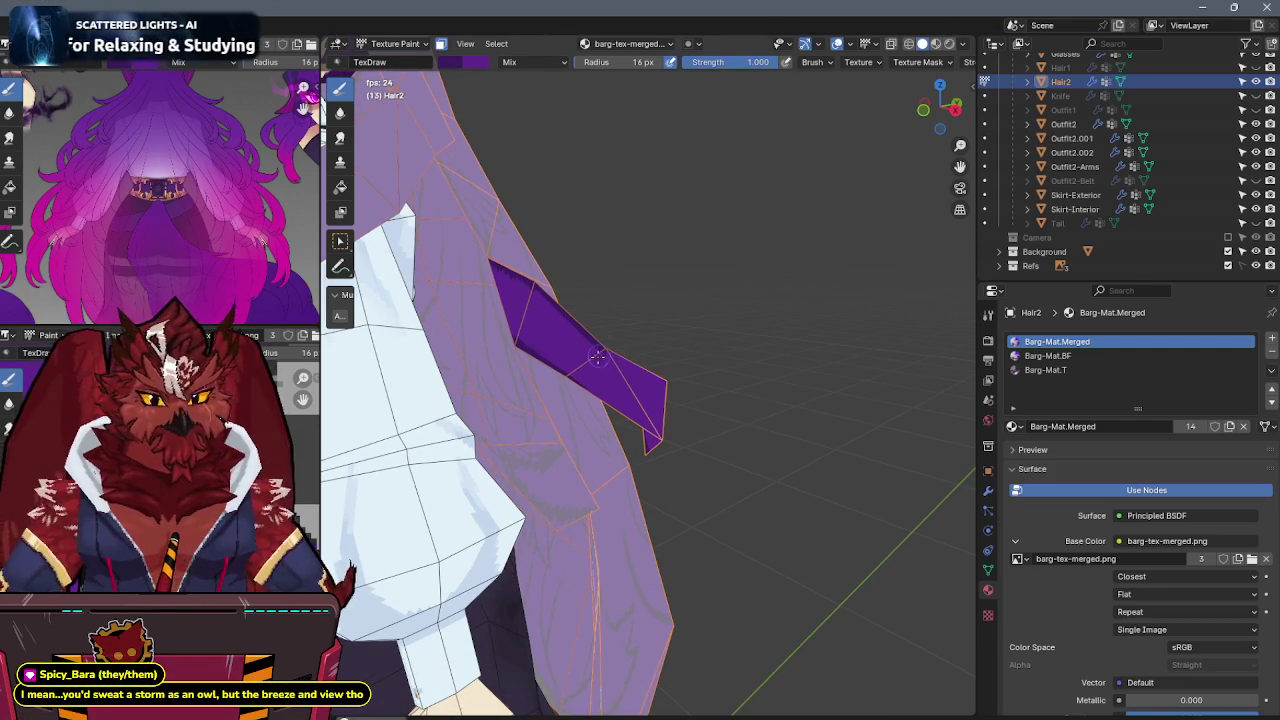
# Switch the brush to Erase Alpha and erase the dark specks below the hair strip.
pyautogui.moveTo(691, 343); pyautogui.dragTo(637, 337, button='middle')
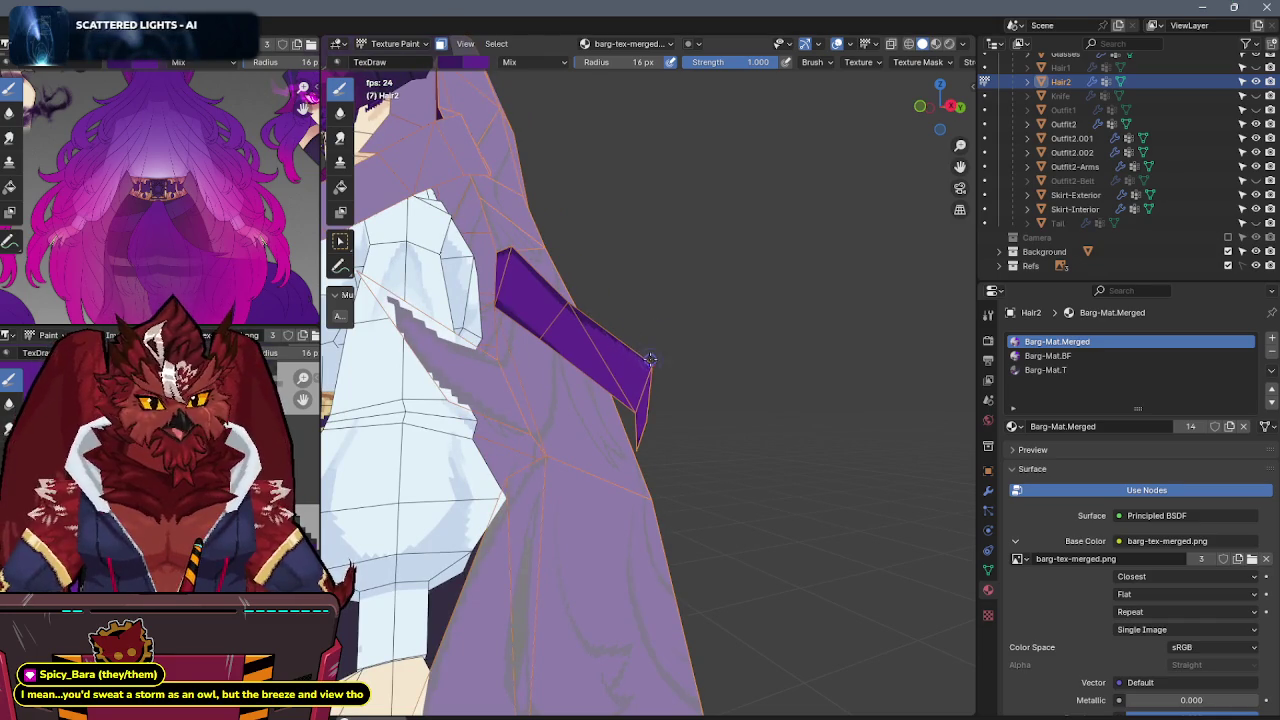
pyautogui.moveTo(640, 350); pyautogui.dragTo(602, 333, button='middle')
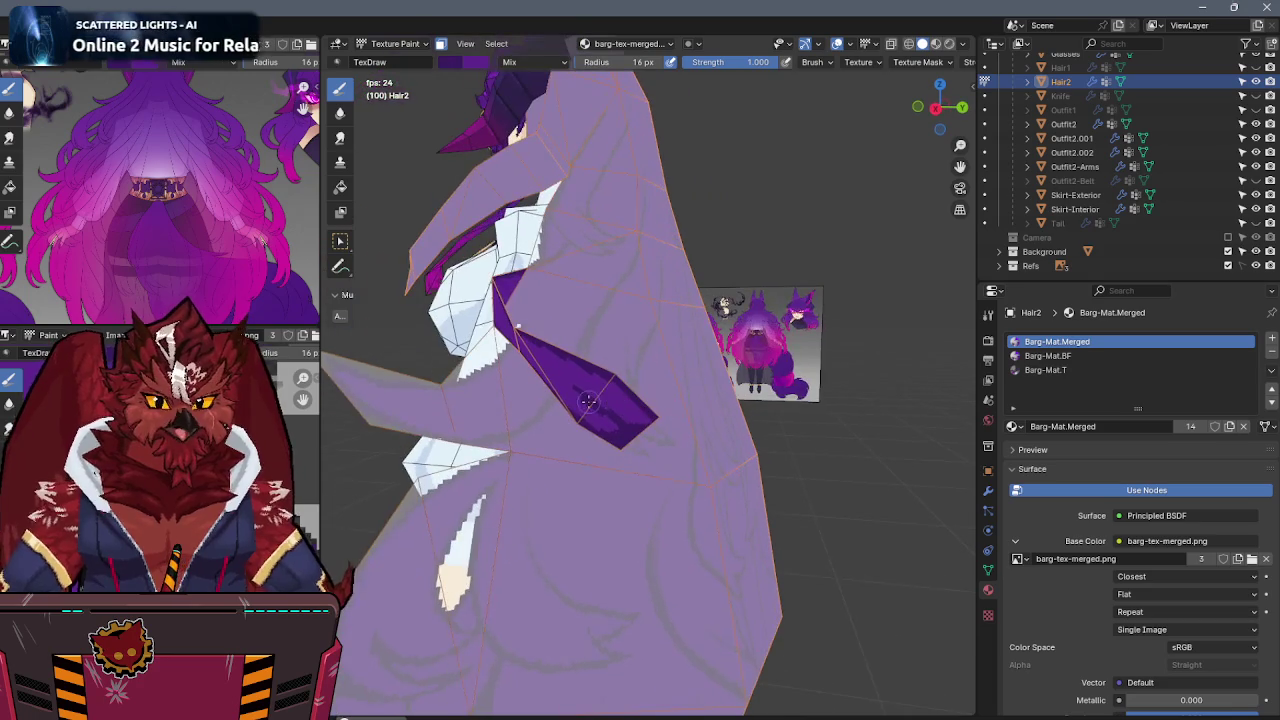
pyautogui.moveTo(605, 413)
pyautogui.mouseDown(button='middle')
pyautogui.moveTo(760, 403)
pyautogui.moveTo(622, 422)
pyautogui.mouseUp(button='middle')
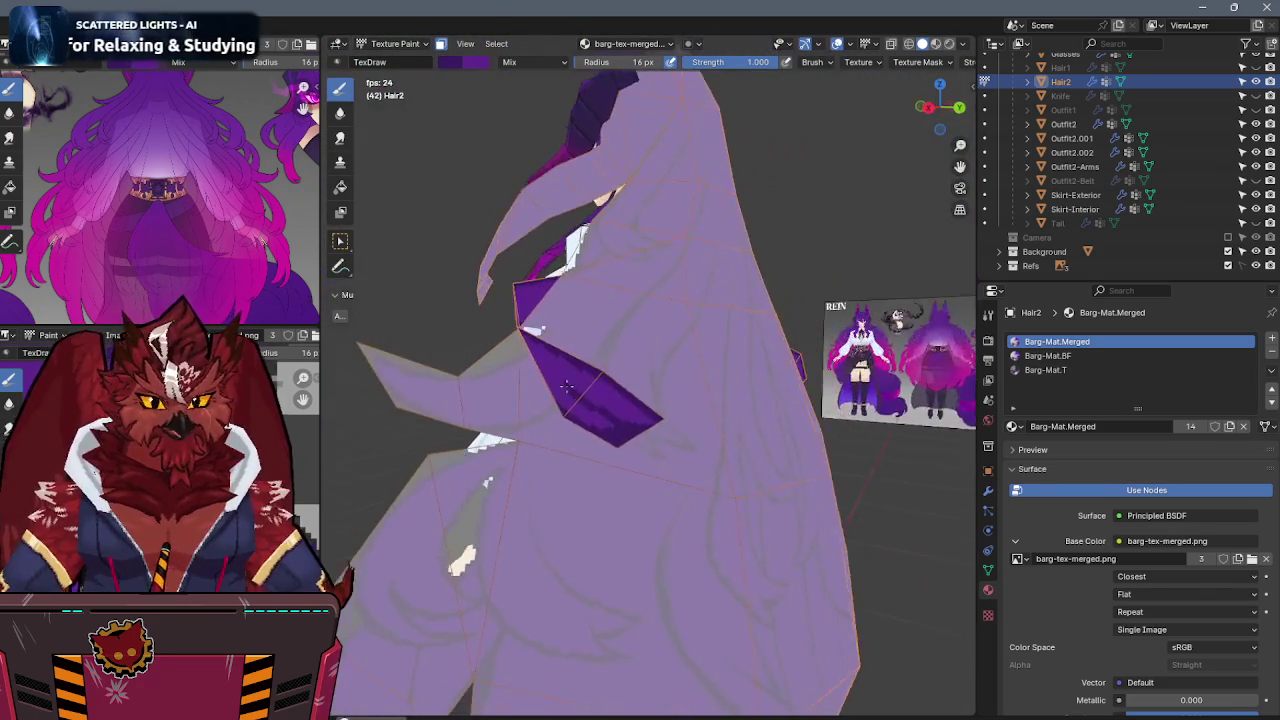
pyautogui.press('e')
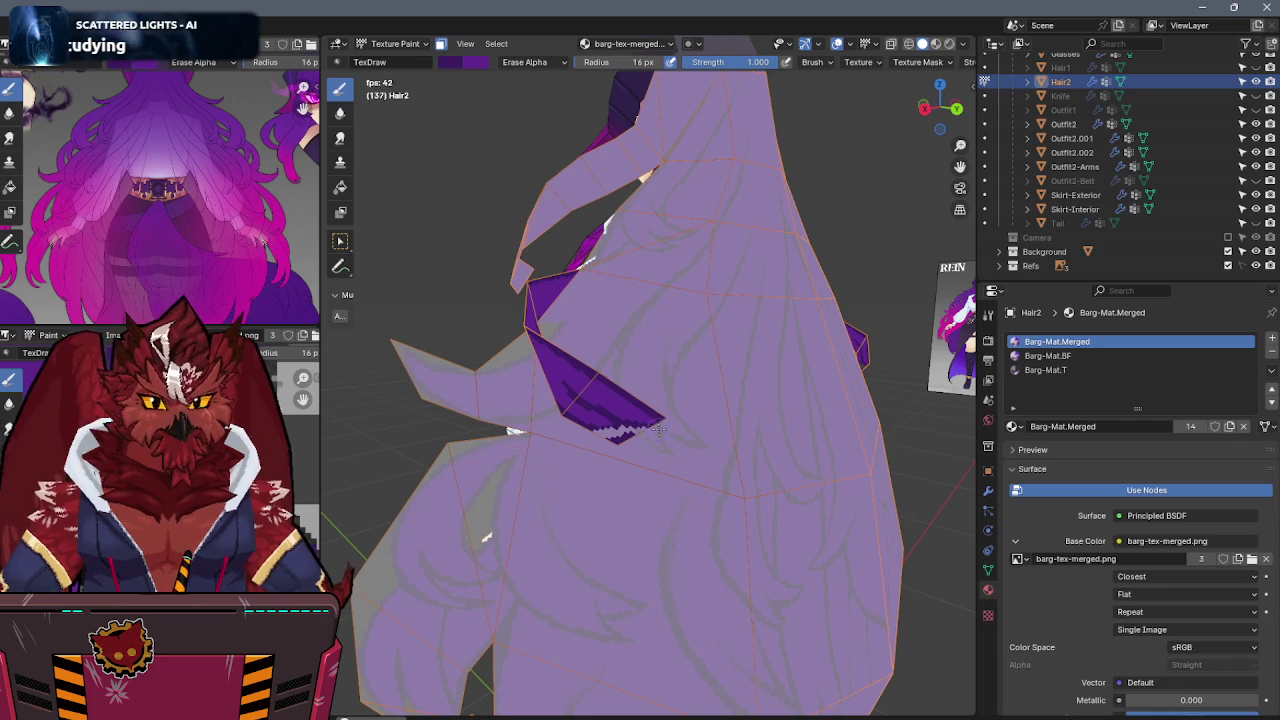
pyautogui.moveTo(608, 438); pyautogui.dragTo(604, 444)
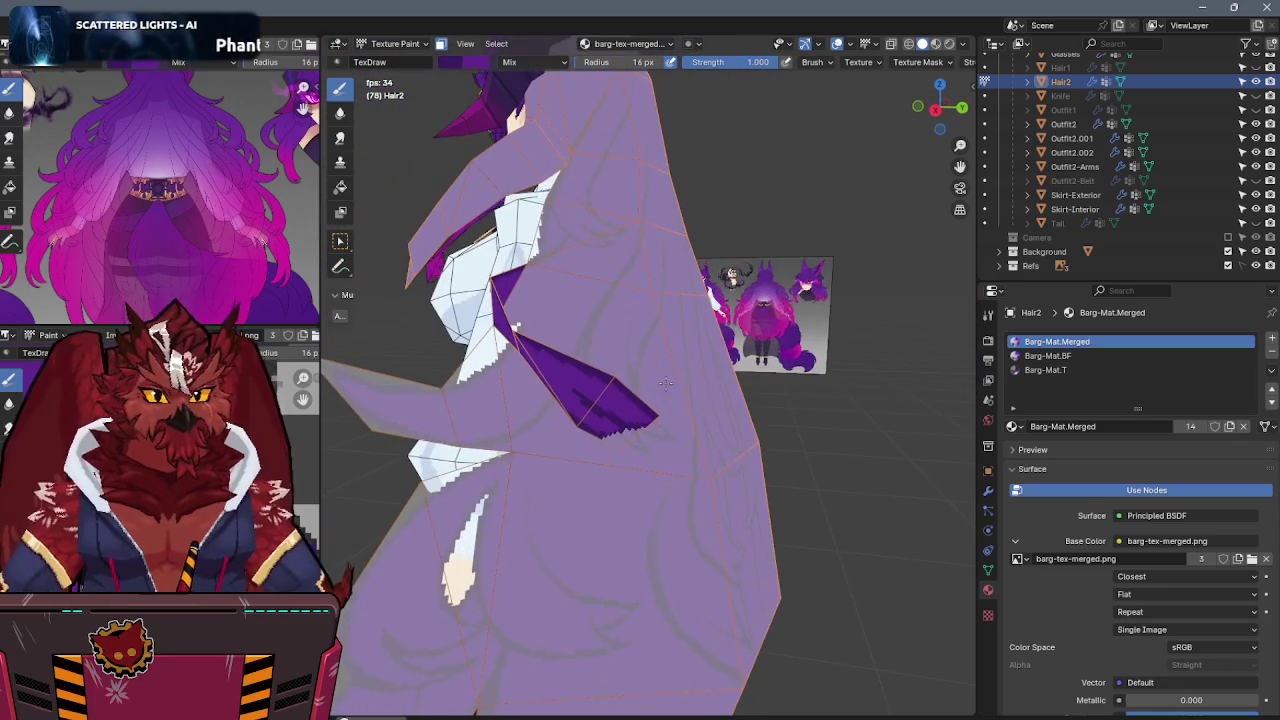
# Return to Mix painting and orbit around the strand, including the hair's white underside.
pyautogui.moveTo(668, 408); pyautogui.dragTo(622, 372, button='middle')
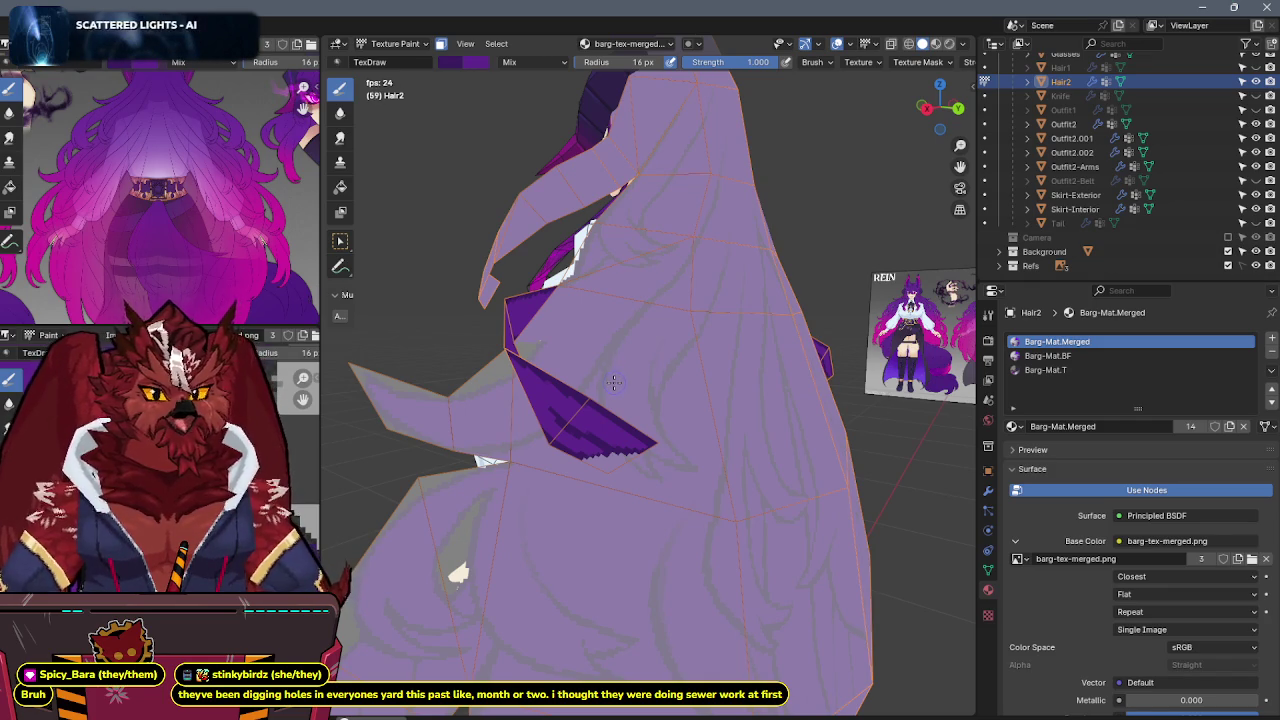
pyautogui.moveTo(614, 381)
pyautogui.mouseDown(button='middle')
pyautogui.moveTo(669, 333)
pyautogui.moveTo(770, 358)
pyautogui.mouseUp(button='middle')
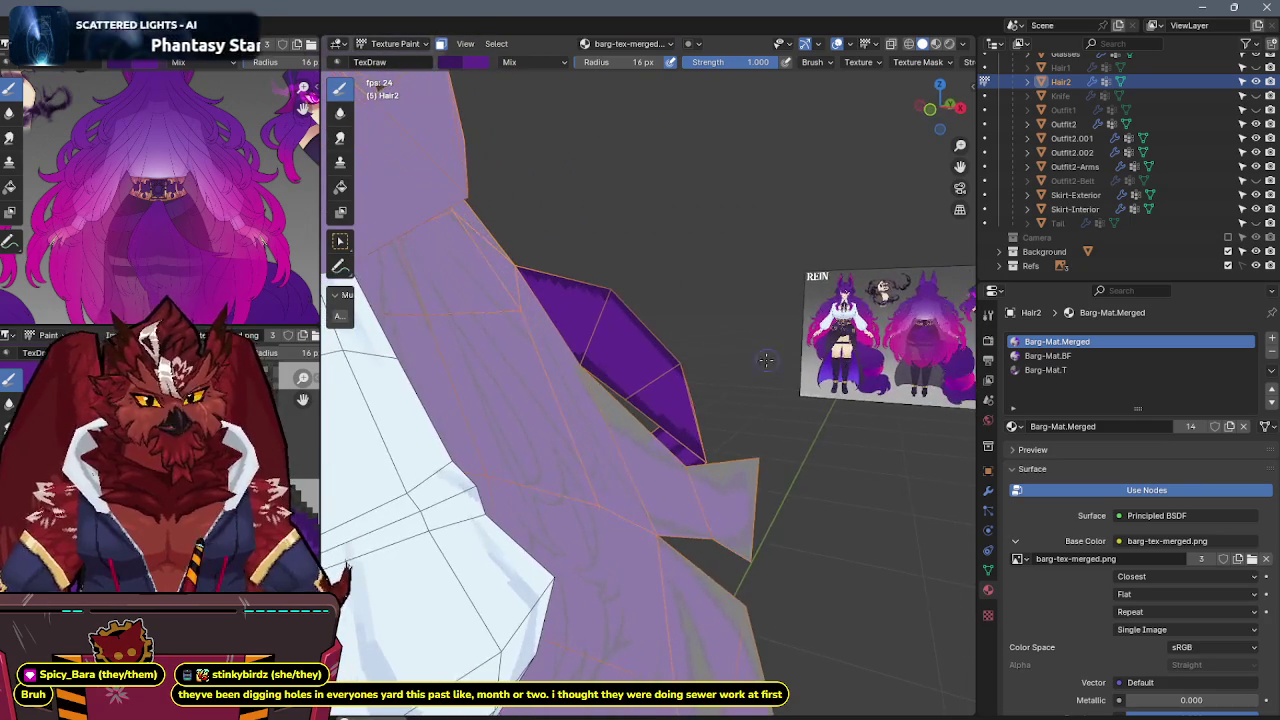
pyautogui.moveTo(770, 358); pyautogui.dragTo(563, 373, button='middle')
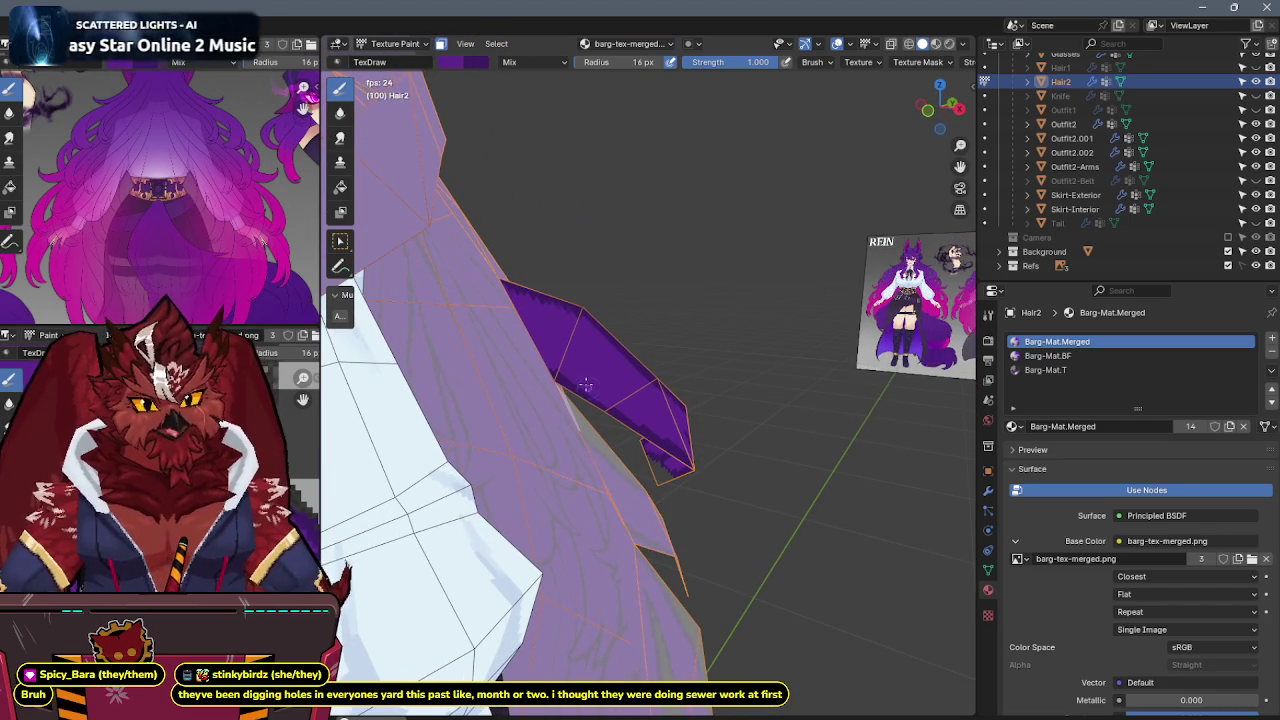
pyautogui.moveTo(572, 374)
pyautogui.mouseDown(button='middle')
pyautogui.moveTo(612, 348)
pyautogui.moveTo(560, 360)
pyautogui.mouseUp(button='middle')
pyautogui.scroll(3, 544, 368)
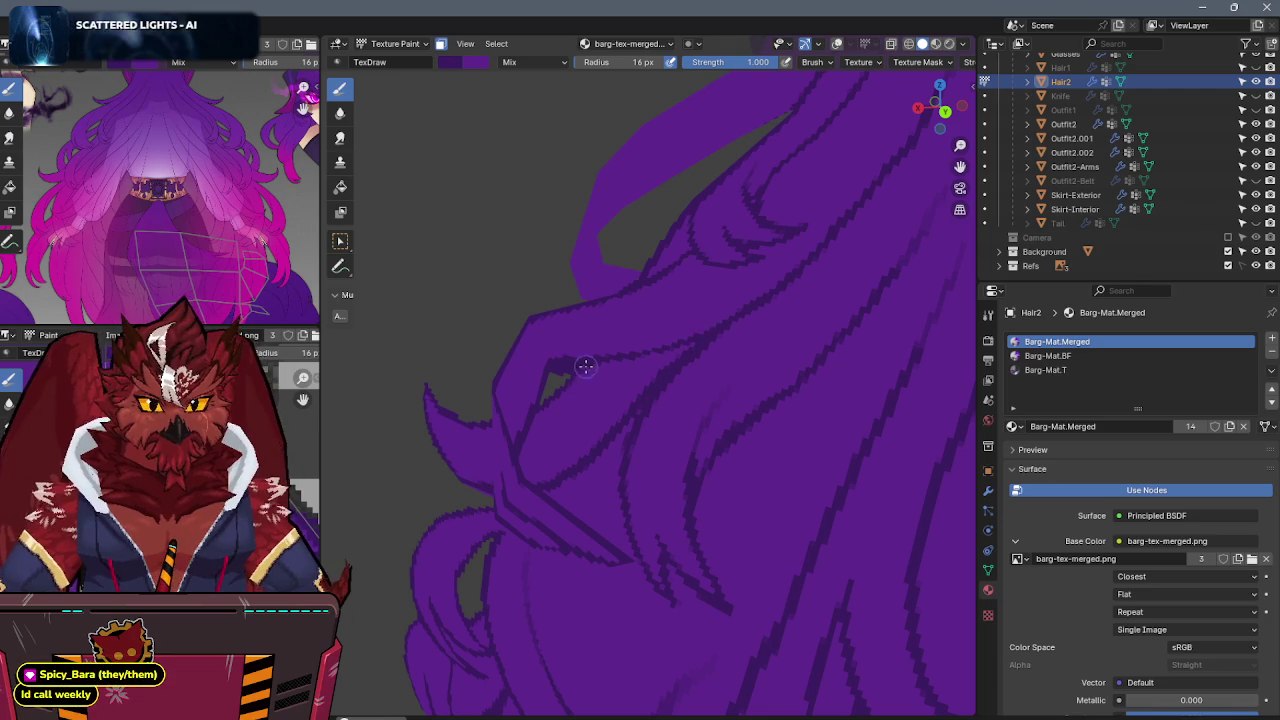
# Switch the brush blend to Erase Alpha and orbit around to the back of the hair.
pyautogui.press('e')
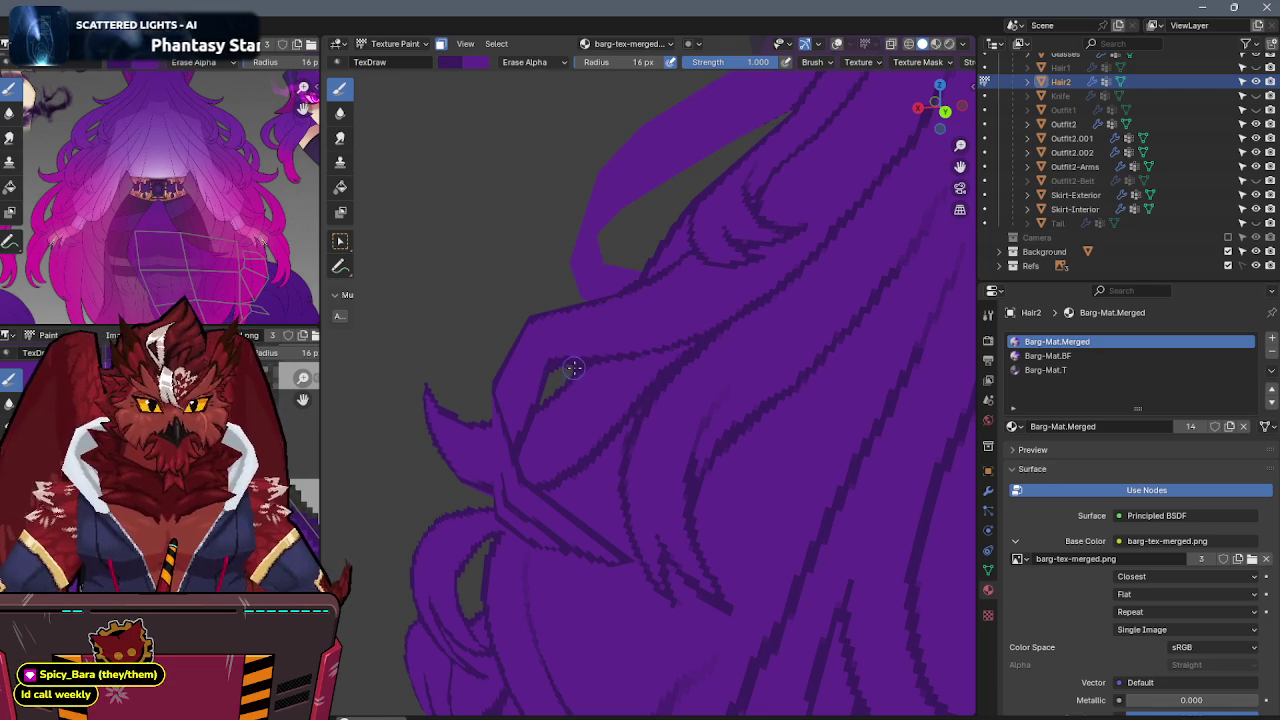
pyautogui.moveTo(605, 322); pyautogui.dragTo(497, 340, button='middle')
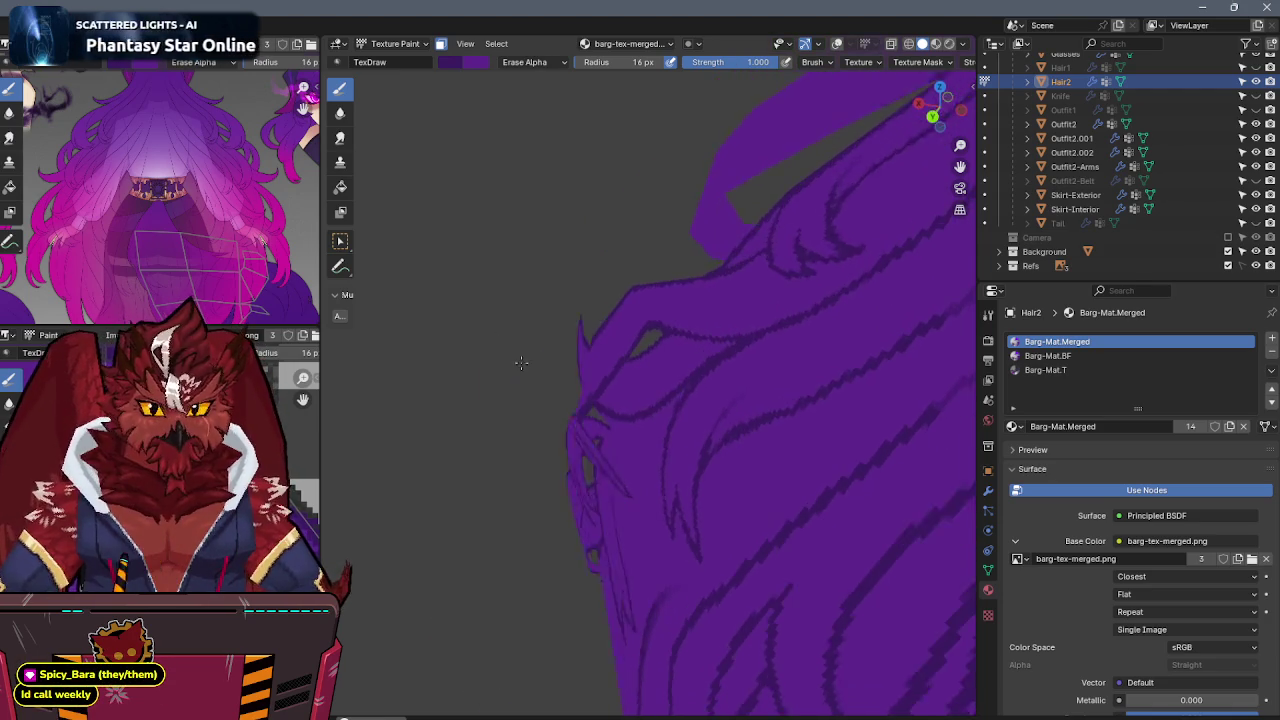
pyautogui.moveTo(600, 345)
pyautogui.mouseDown(button='middle')
pyautogui.moveTo(649, 351)
pyautogui.moveTo(621, 364)
pyautogui.moveTo(646, 349)
pyautogui.moveTo(658, 308)
pyautogui.mouseUp(button='middle')
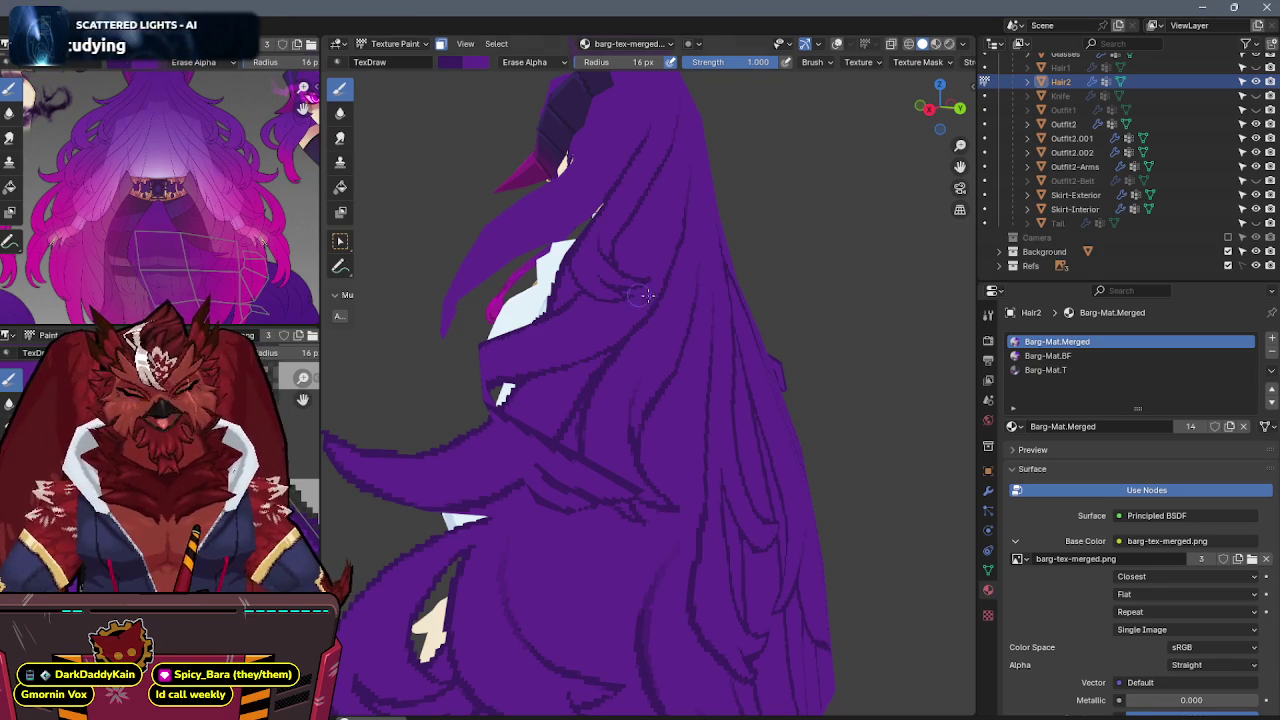
pyautogui.moveTo(660, 277)
pyautogui.mouseDown(button='middle')
pyautogui.moveTo(675, 285)
pyautogui.moveTo(674, 315)
pyautogui.moveTo(737, 311)
pyautogui.moveTo(745, 290)
pyautogui.moveTo(645, 285)
pyautogui.mouseUp(button='middle')
pyautogui.scroll(2, 680, 307)
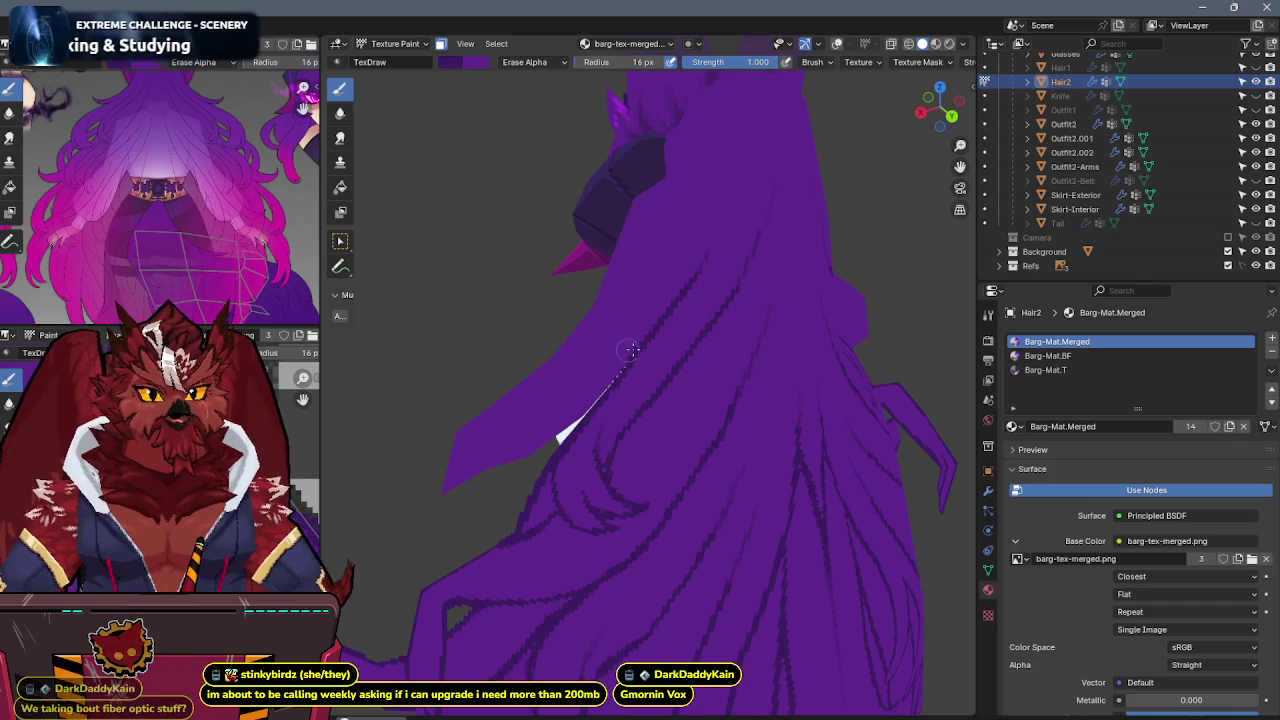
pyautogui.moveTo(695, 340)
pyautogui.mouseDown(button='middle')
pyautogui.moveTo(656, 335)
pyautogui.moveTo(648, 367)
pyautogui.moveTo(504, 360)
pyautogui.mouseUp(button='middle')
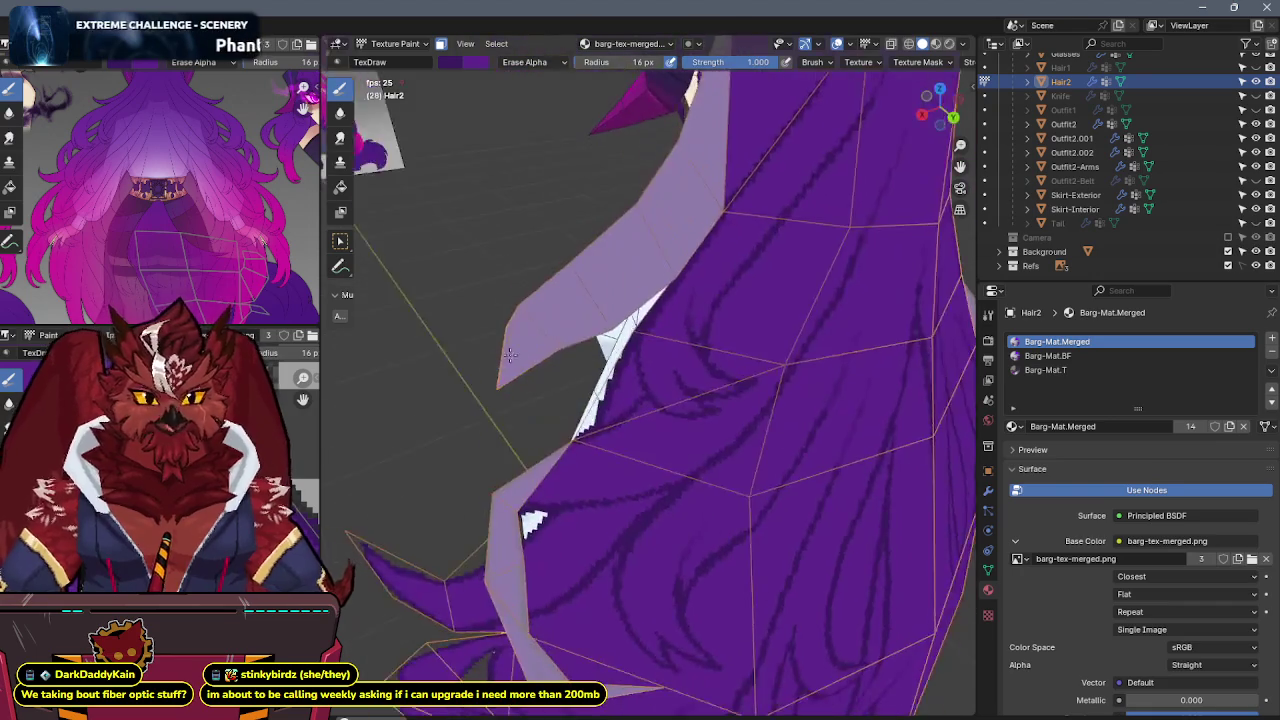
# Zoom out to a side view of the torso and switch the brush blend back to Mix.
pyautogui.scroll(-4, 504, 360)
pyautogui.moveTo(504, 360); pyautogui.dragTo(585, 425, button='middle')
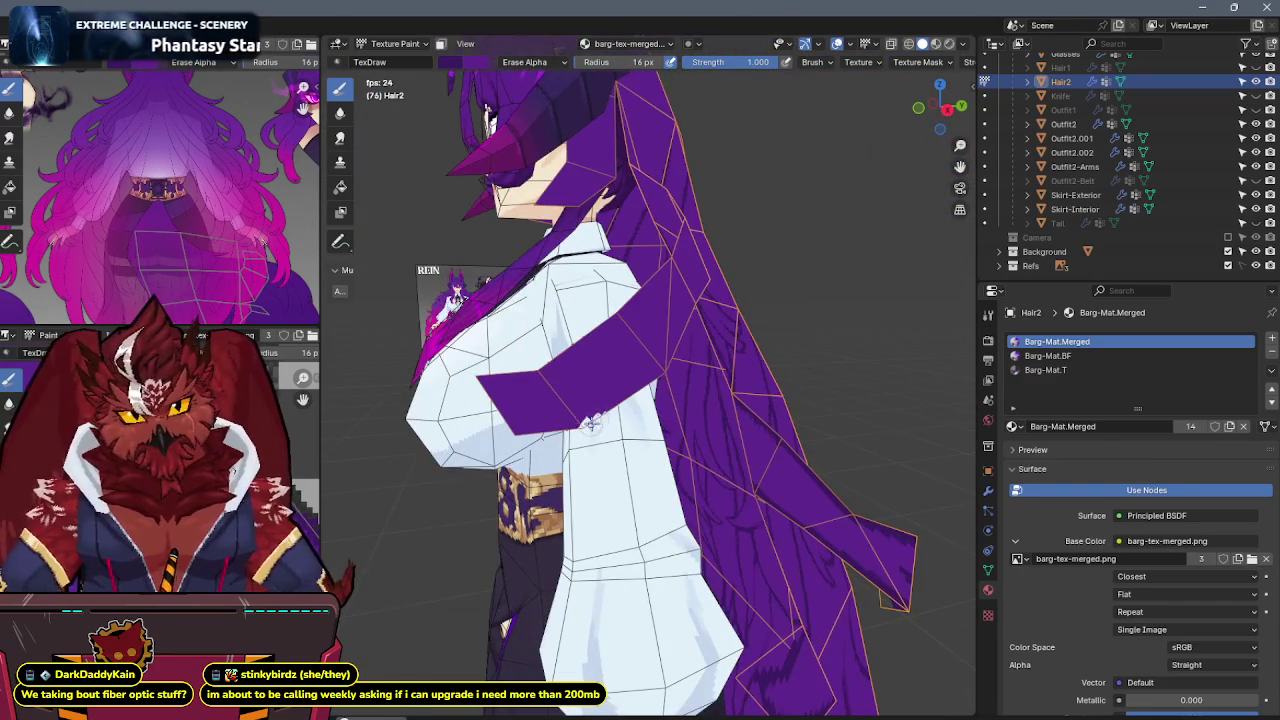
pyautogui.press('e')
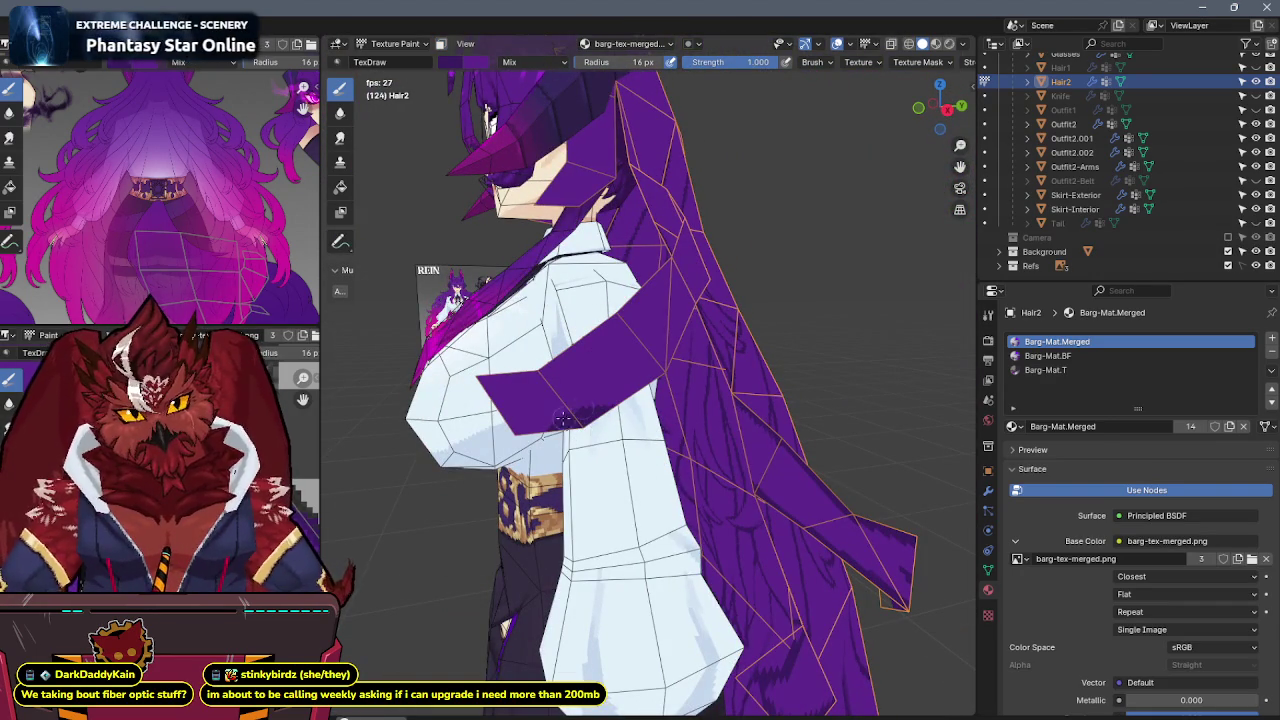
# Inspect the painted hair from the front, an angled side, and over the arm.
pyautogui.moveTo(561, 416); pyautogui.dragTo(600, 410, button='middle')
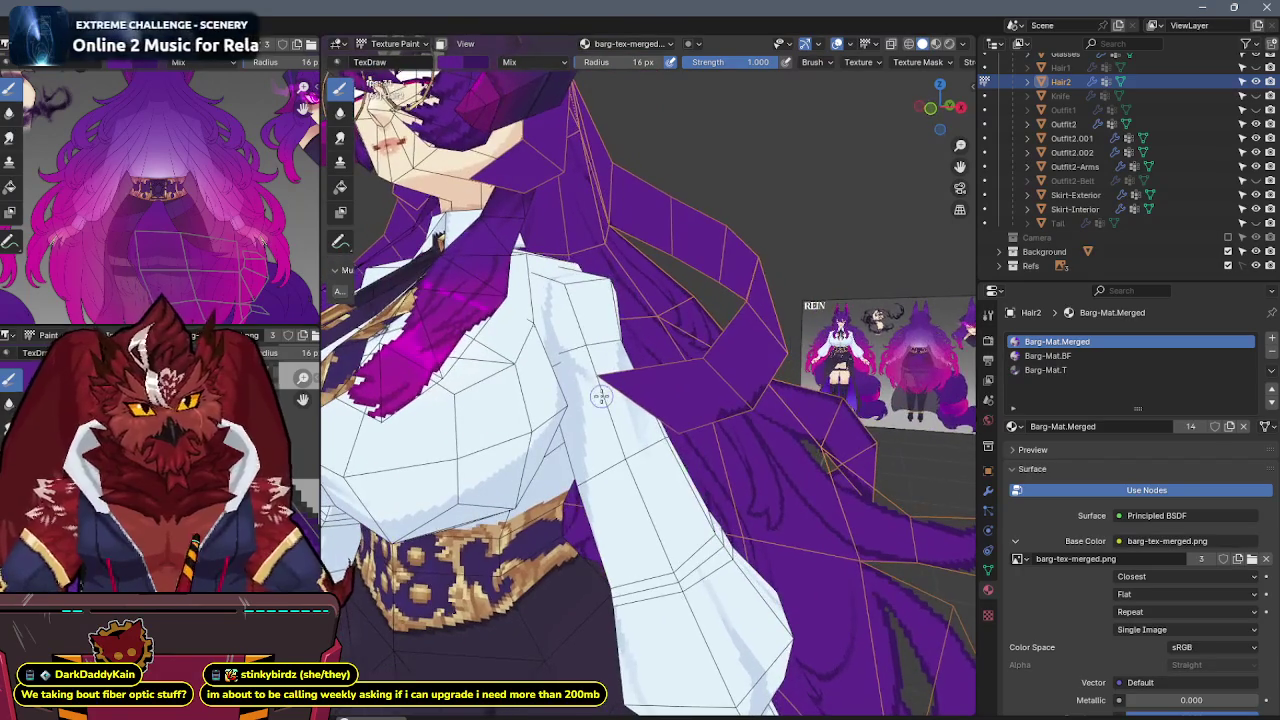
pyautogui.press('KP_1')
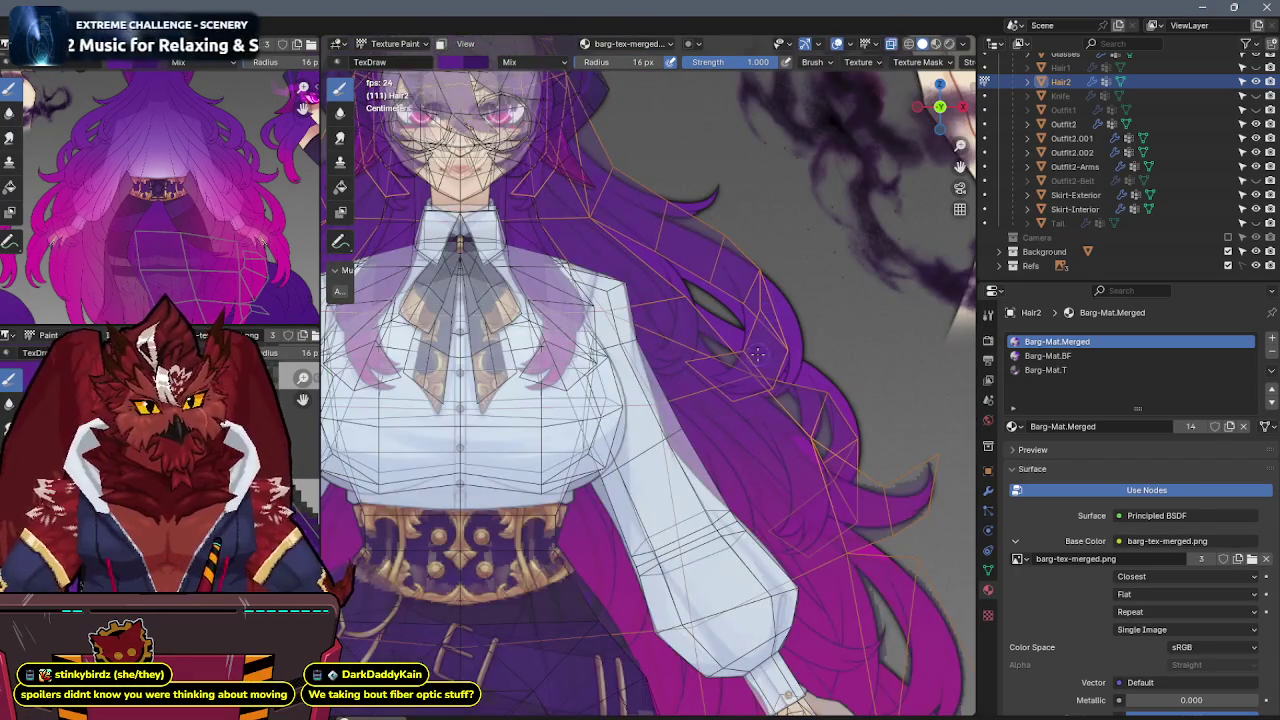
pyautogui.moveTo(600, 410); pyautogui.dragTo(592, 381, button='middle')
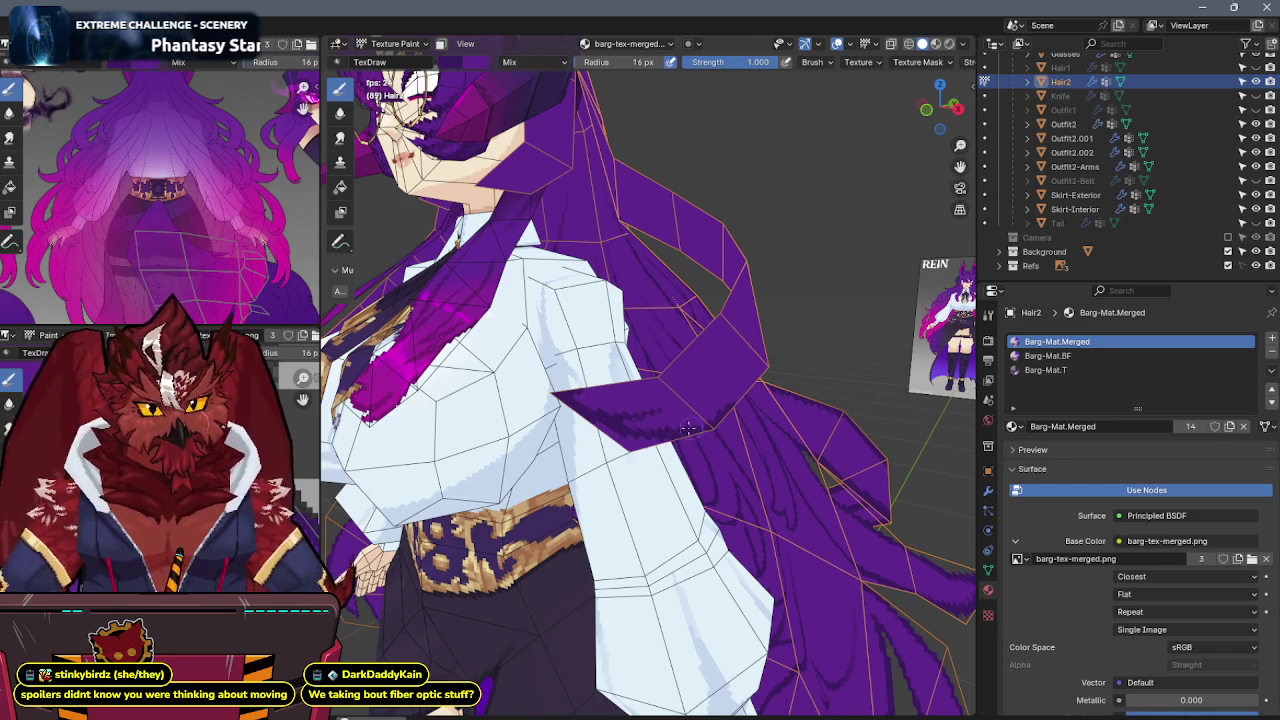
pyautogui.moveTo(659, 444); pyautogui.dragTo(536, 415, button='middle')
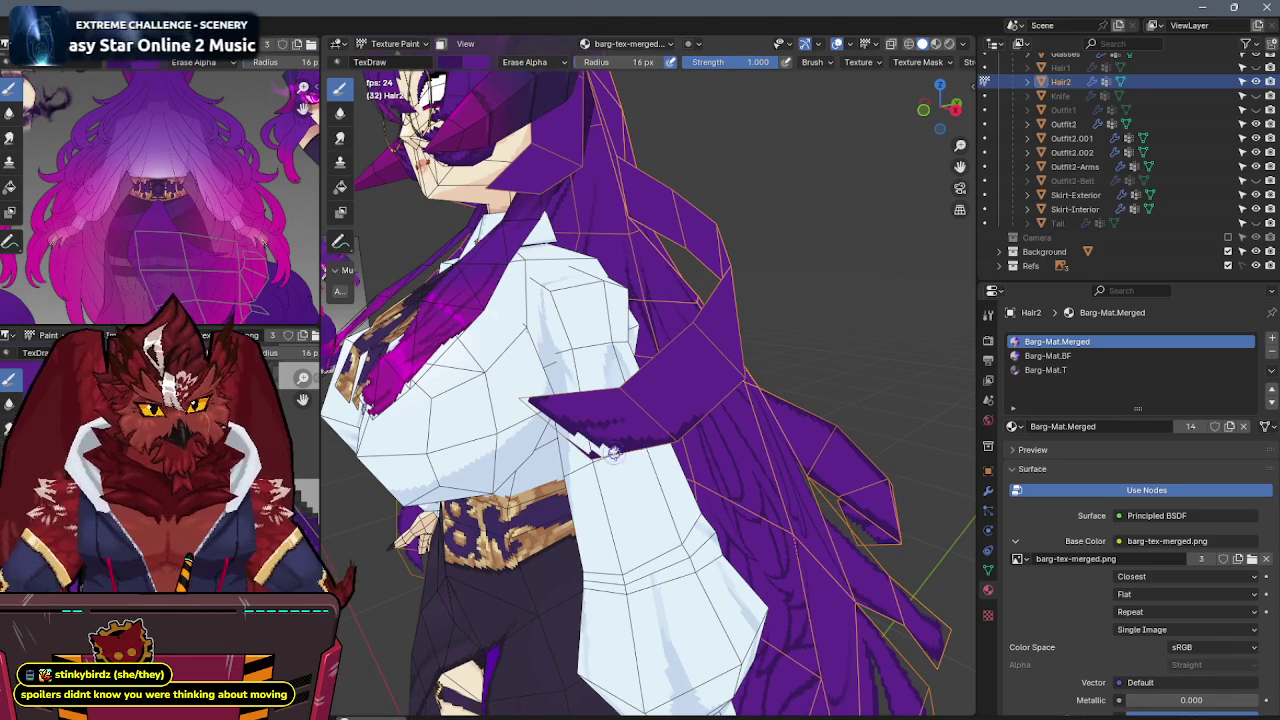
pyautogui.moveTo(620, 465)
pyautogui.mouseDown(button='middle')
pyautogui.moveTo(491, 383)
pyautogui.moveTo(540, 425)
pyautogui.moveTo(538, 455)
pyautogui.mouseUp(button='middle')
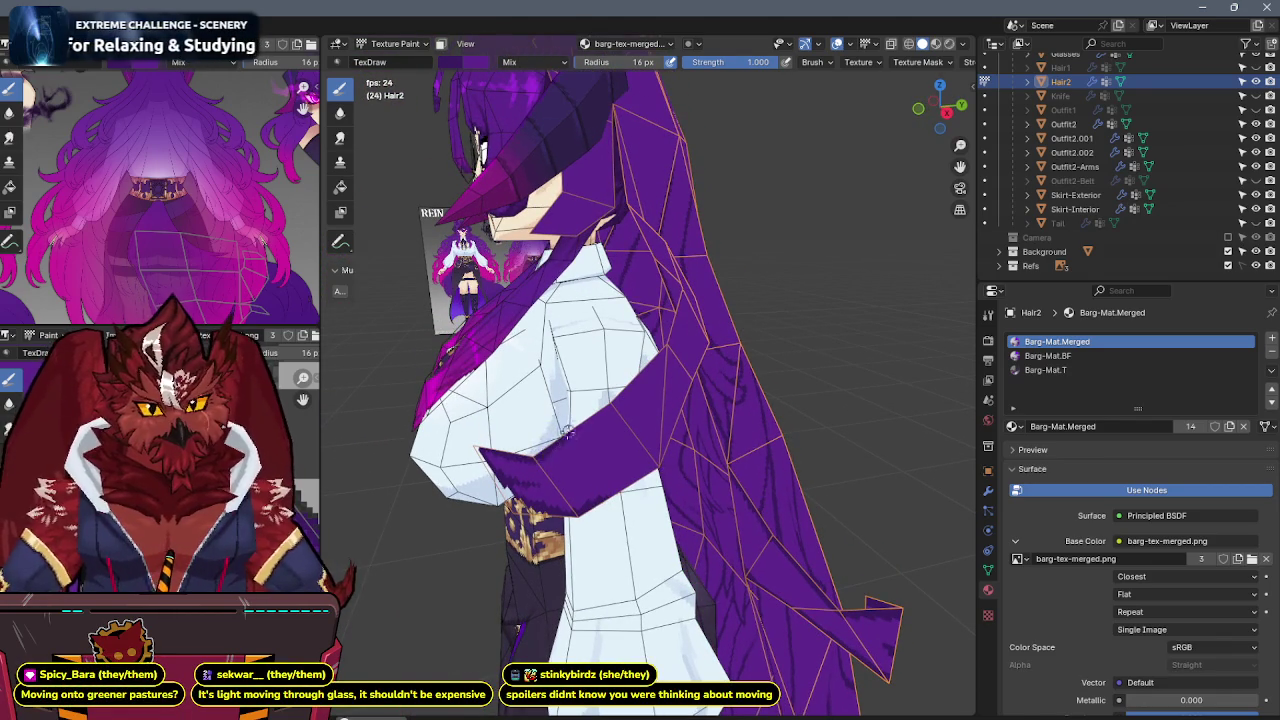
pyautogui.scroll(3, 624, 381)
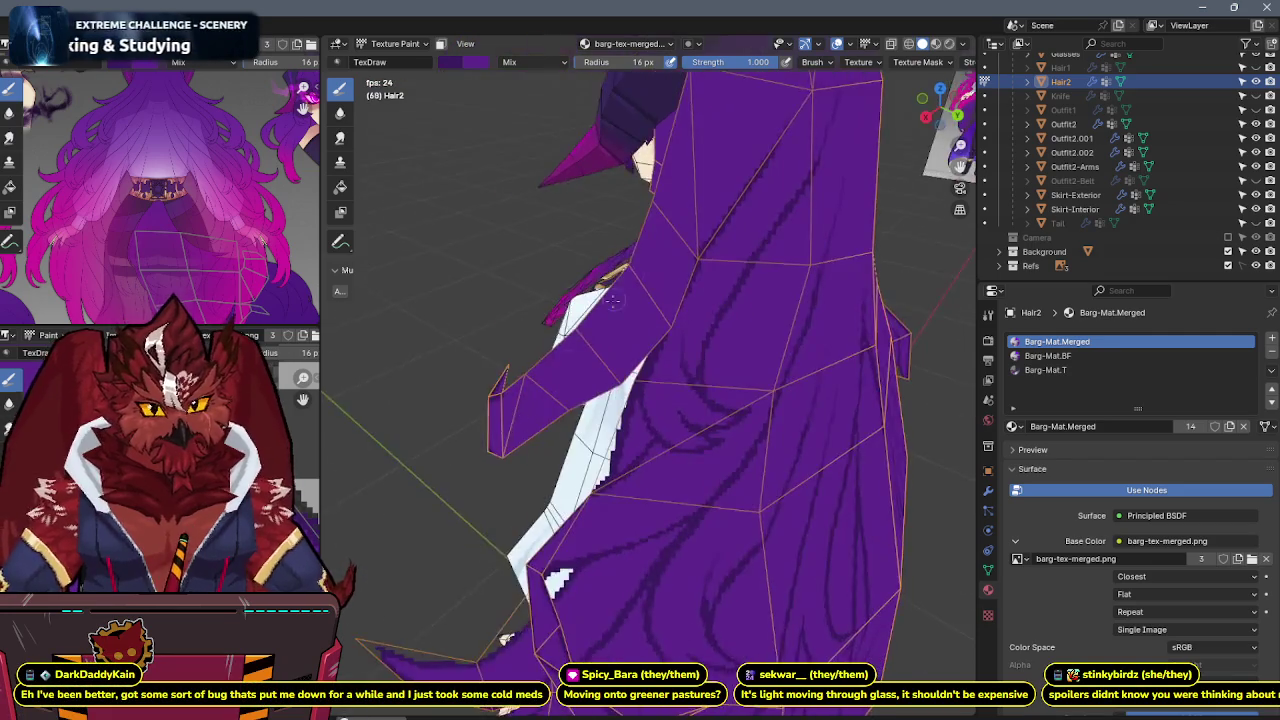
pyautogui.moveTo(624, 381); pyautogui.dragTo(648, 190, button='middle')
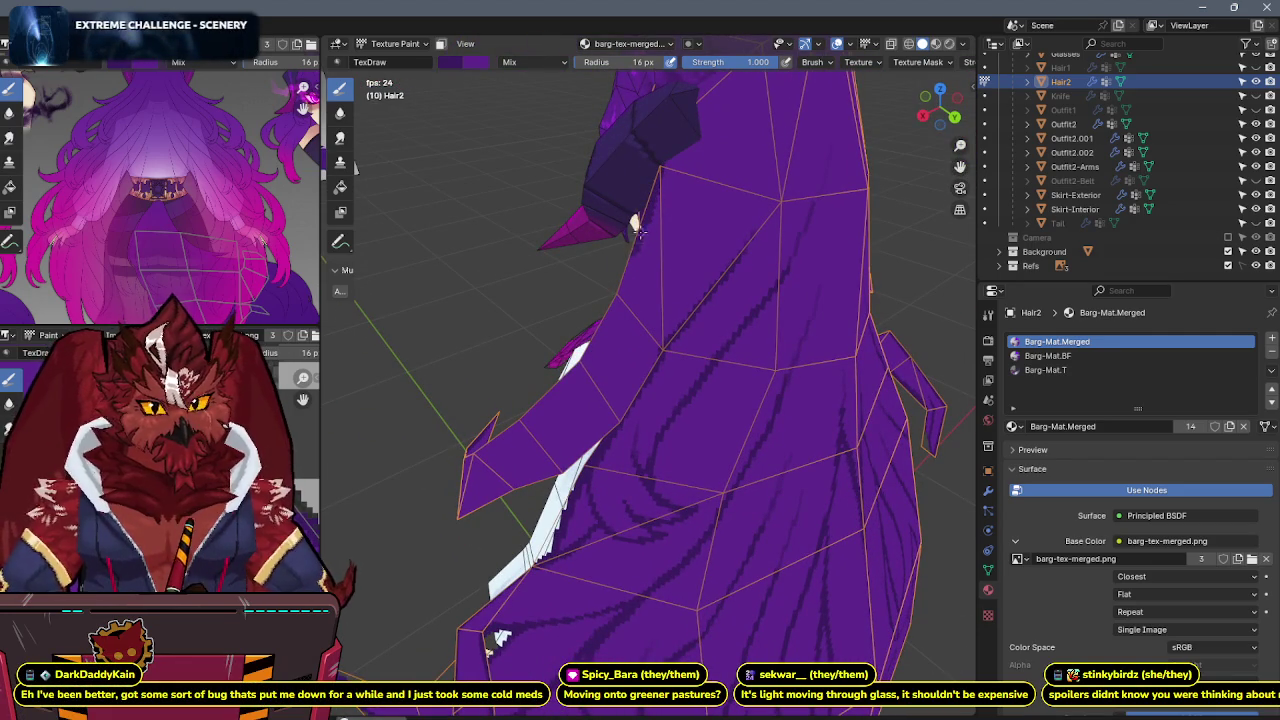
pyautogui.moveTo(607, 308)
pyautogui.mouseDown(button='middle')
pyautogui.moveTo(592, 363)
pyautogui.moveTo(600, 402)
pyautogui.moveTo(644, 405)
pyautogui.mouseUp(button='middle')
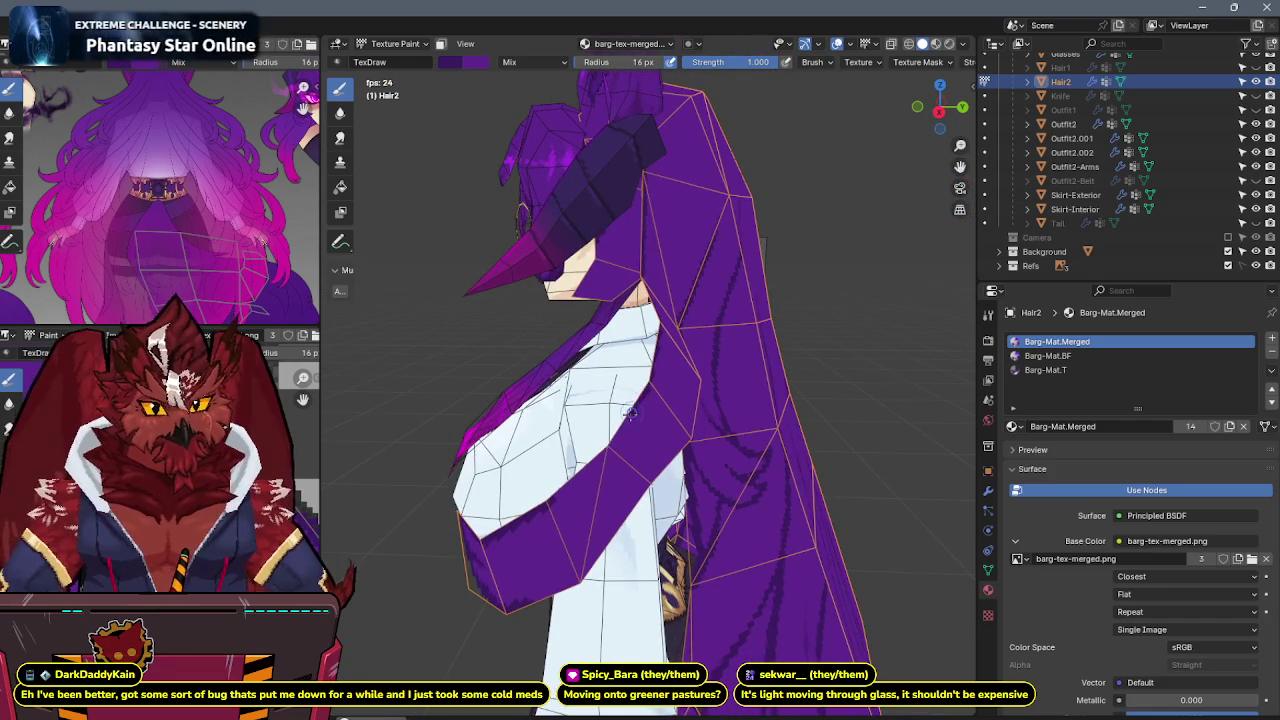
pyautogui.moveTo(549, 502); pyautogui.dragTo(576, 363, button='middle')
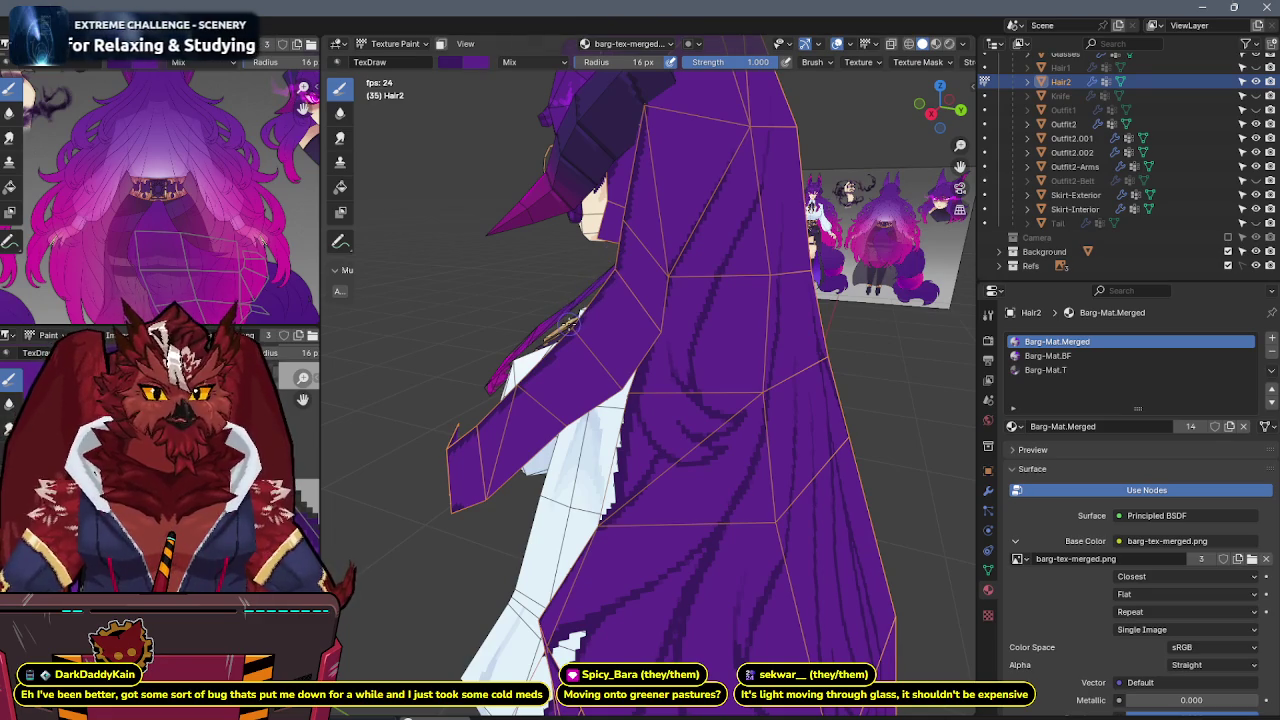
pyautogui.moveTo(734, 282); pyautogui.dragTo(668, 288, button='middle')
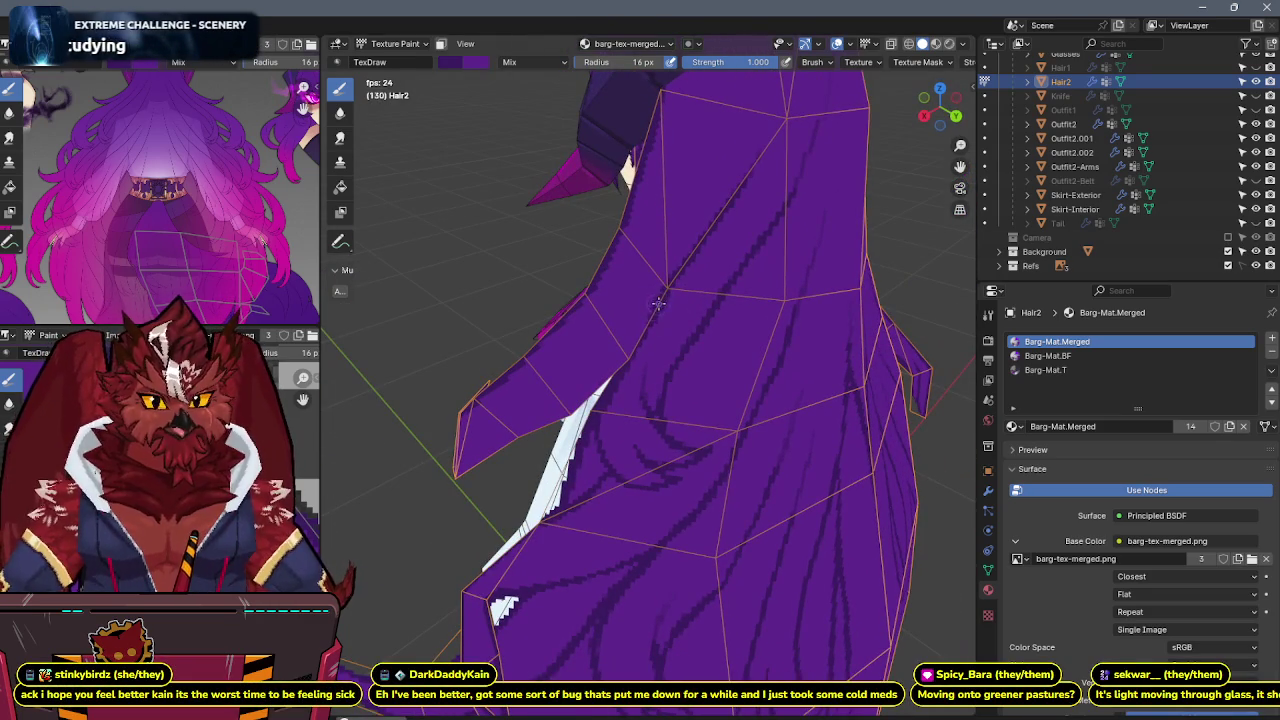
pyautogui.moveTo(650, 320); pyautogui.dragTo(620, 313, button='middle')
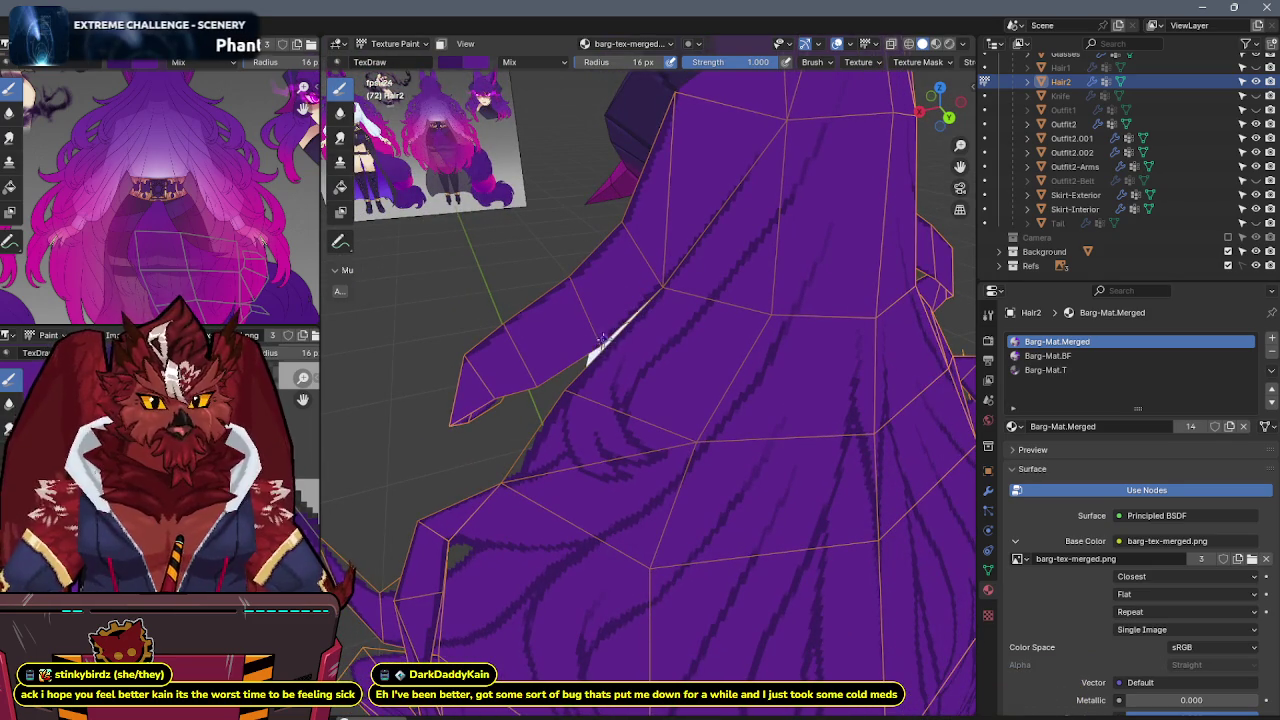
pyautogui.moveTo(527, 391)
pyautogui.mouseDown(button='middle')
pyautogui.moveTo(541, 421)
pyautogui.moveTo(576, 366)
pyautogui.mouseUp(button='middle')
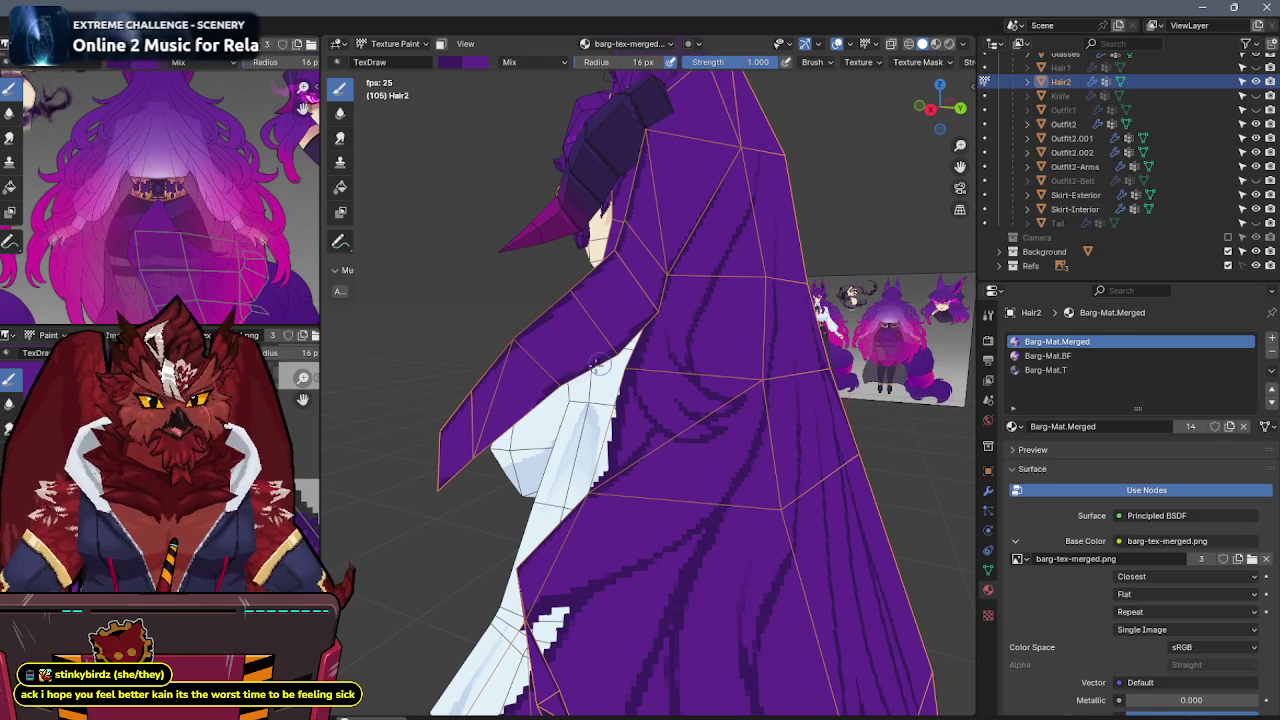
pyautogui.moveTo(600, 365); pyautogui.dragTo(545, 390, button='middle')
pyautogui.moveTo(500, 433); pyautogui.dragTo(613, 308, button='middle')
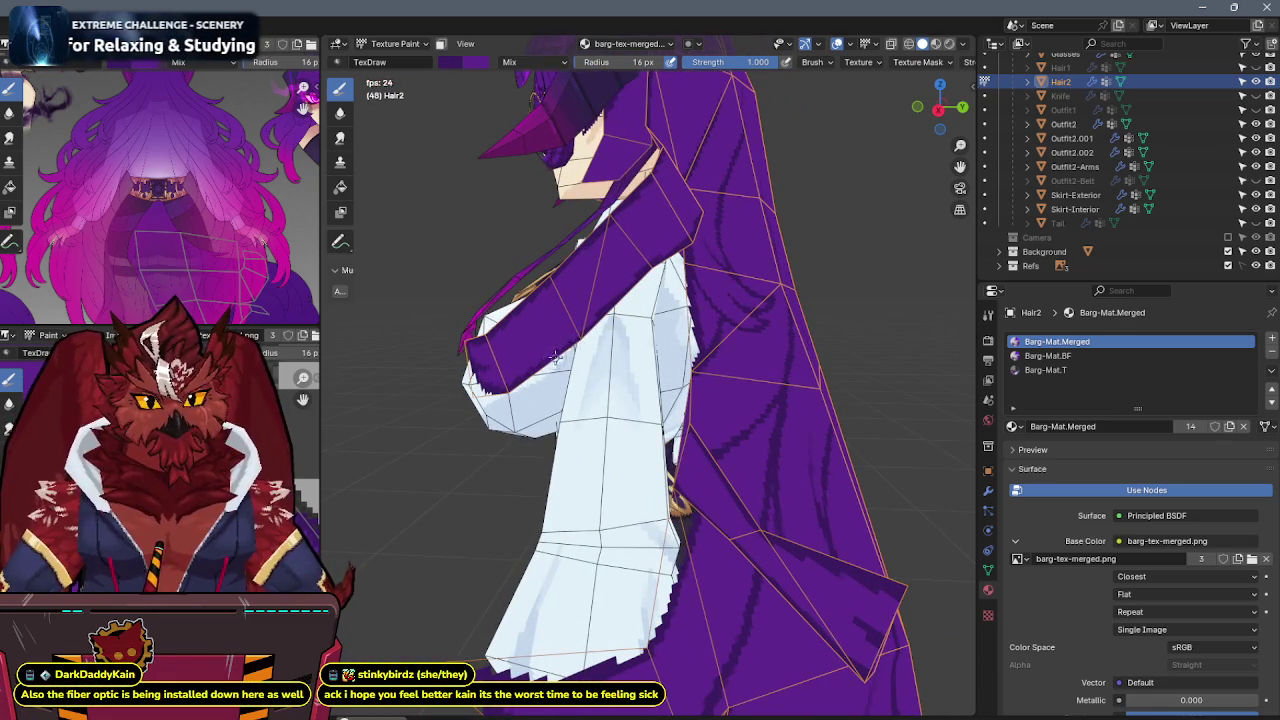
pyautogui.moveTo(563, 357)
pyautogui.mouseDown(button='middle')
pyautogui.moveTo(692, 290)
pyautogui.moveTo(558, 338)
pyautogui.mouseUp(button='middle')
# Zoom in on the hair, then snap to front orthographic view over the front reference image.
pyautogui.scroll(5, 650, 305)
pyautogui.scroll(1, 558, 338)
pyautogui.scroll(1, 574, 342)
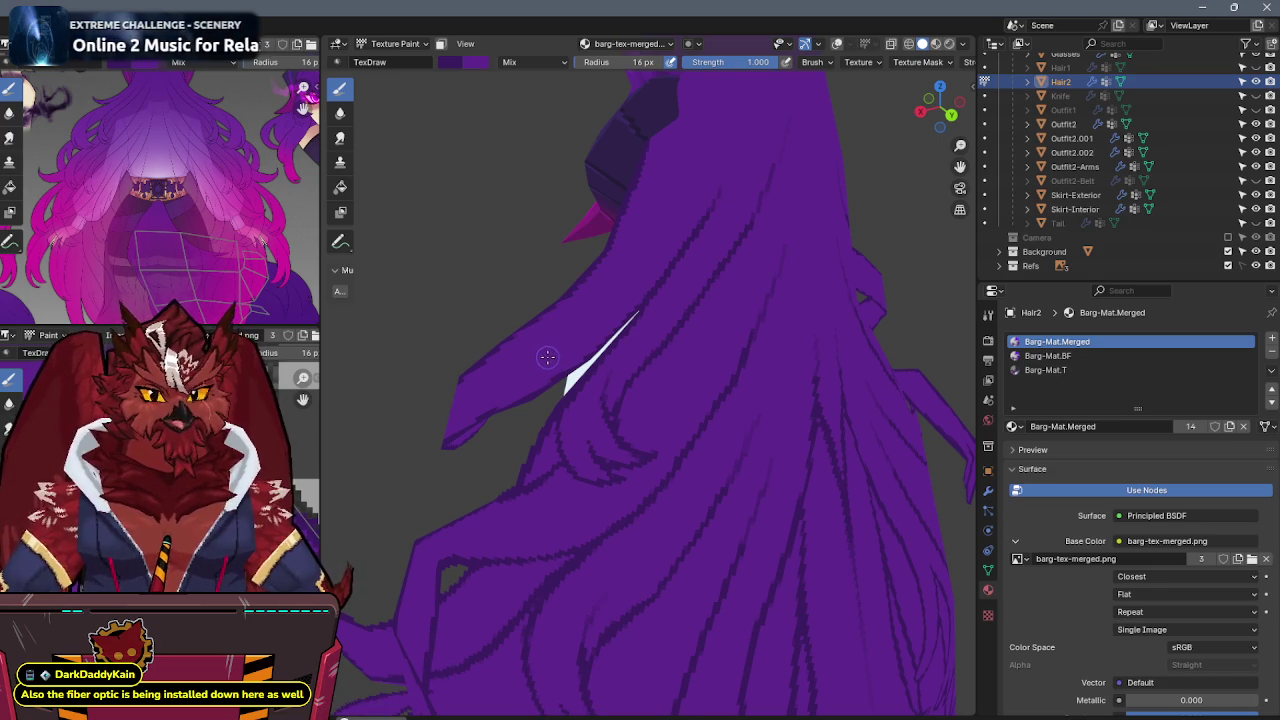
pyautogui.moveTo(547, 357)
pyautogui.mouseDown(button='middle')
pyautogui.moveTo(549, 386)
pyautogui.moveTo(560, 315)
pyautogui.moveTo(645, 285)
pyautogui.mouseUp(button='middle')
pyautogui.scroll(-3, 549, 386)
pyautogui.click(924, 108)
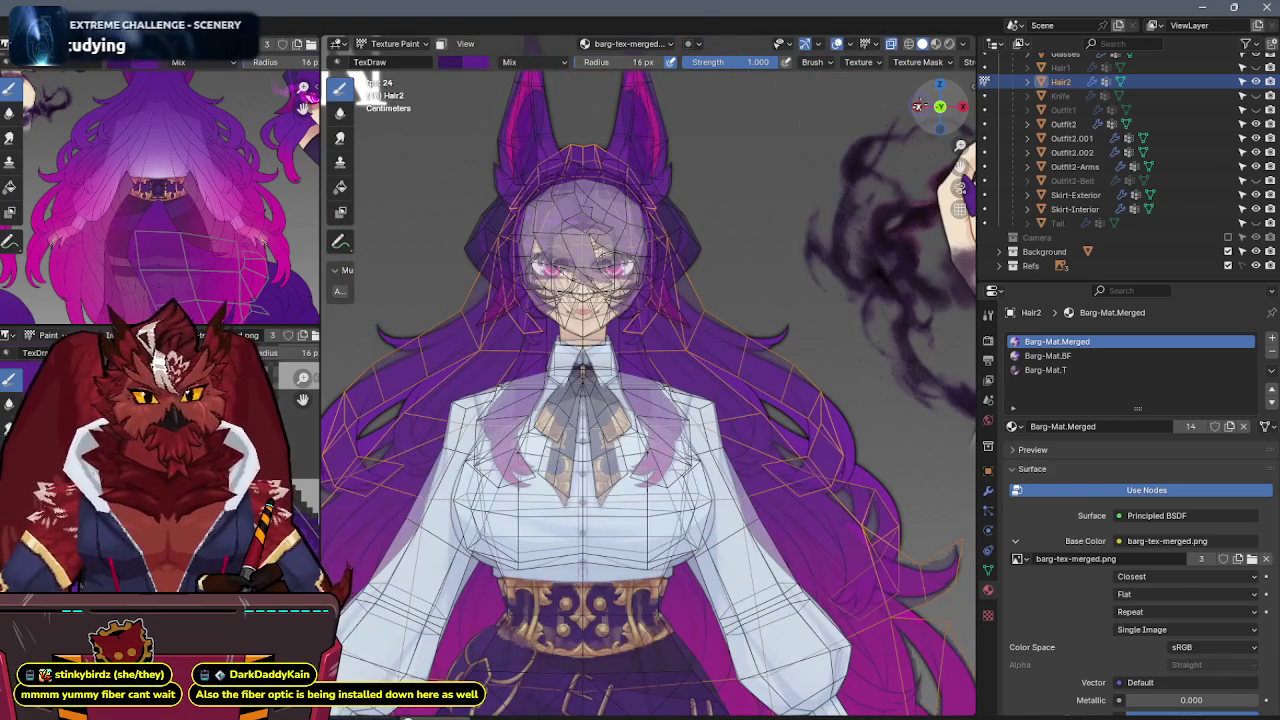
# Briefly turn on X-ray see-through over the reference, then switch it back off.
pyautogui.moveTo(920, 106); pyautogui.dragTo(905, 138)
pyautogui.hotkey('alt', 'z')
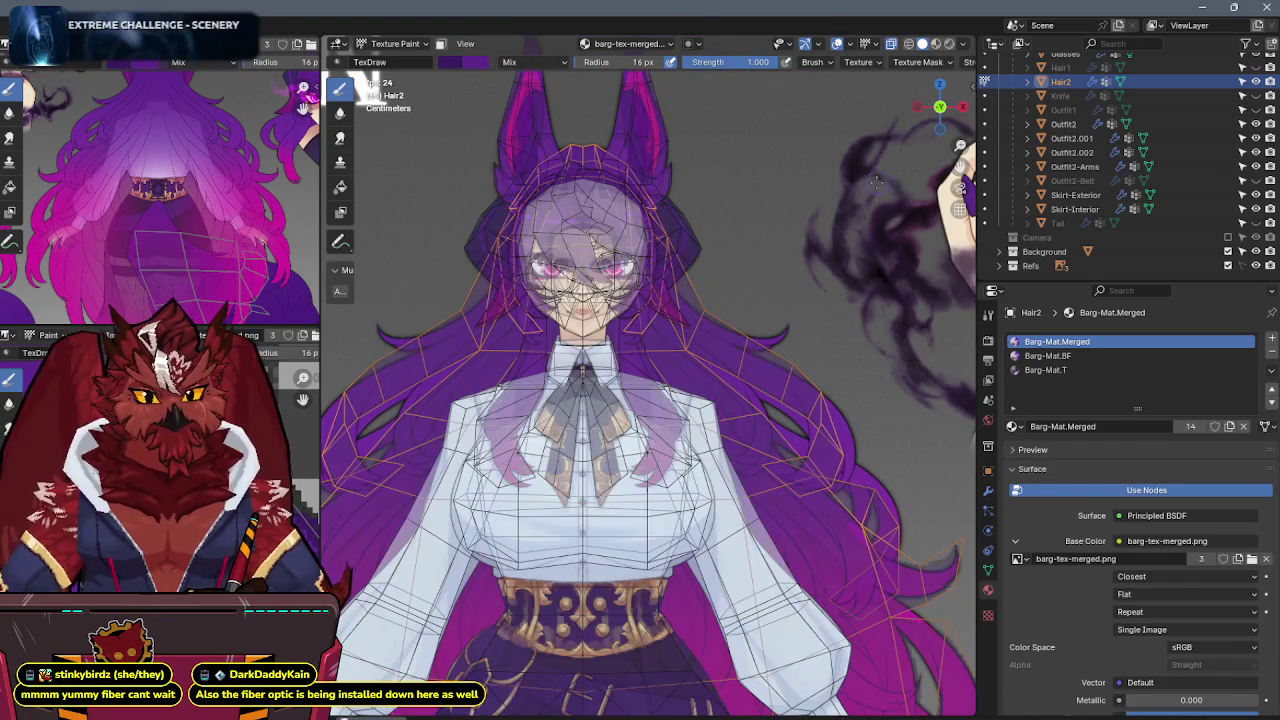
pyautogui.hotkey('alt', 'z')
# Orbit around the back and top spikes of Hair2 while painting dark strand lines.
pyautogui.moveTo(868, 198); pyautogui.dragTo(531, 374, button='middle')
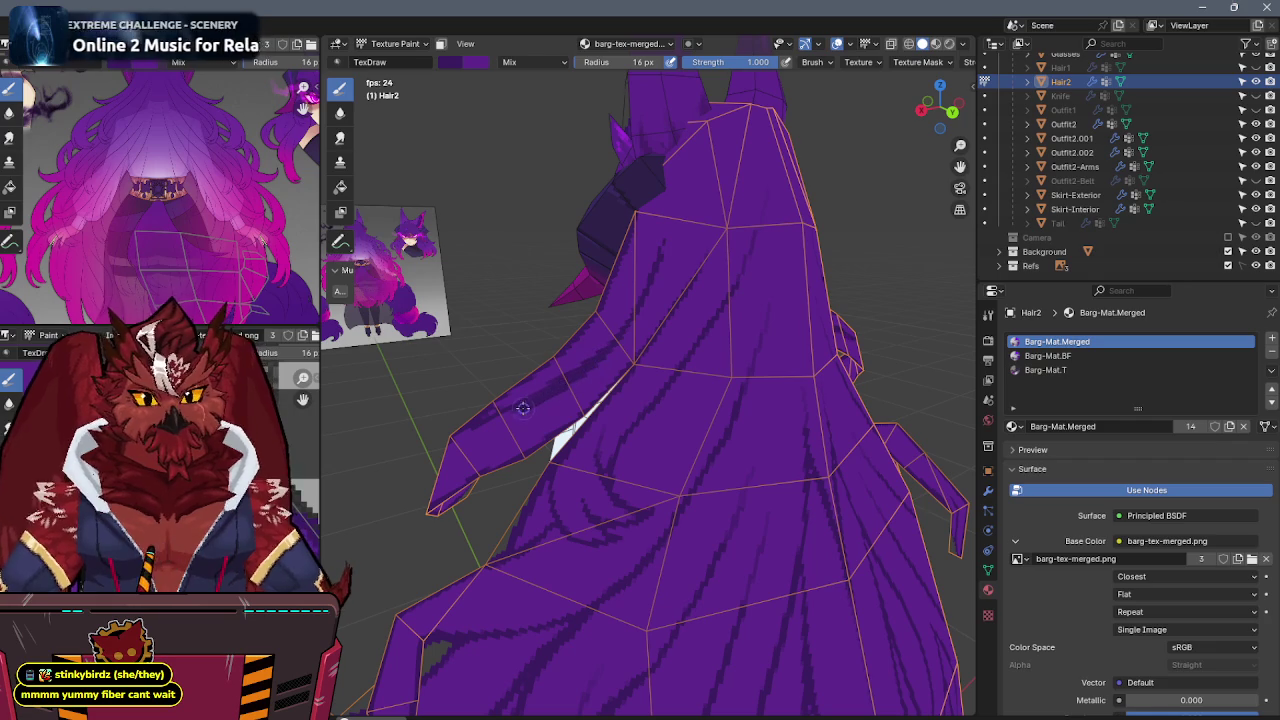
pyautogui.moveTo(457, 420); pyautogui.dragTo(513, 449, button='middle')
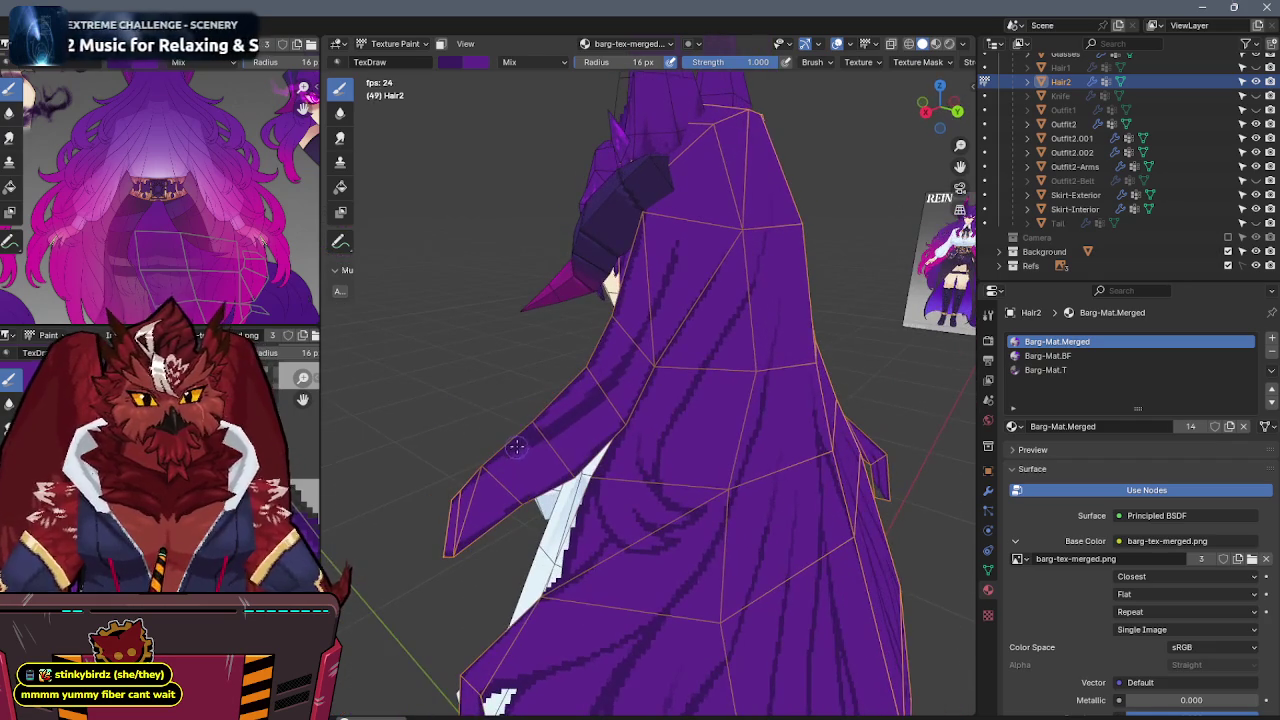
pyautogui.moveTo(563, 408); pyautogui.dragTo(528, 438, button='middle')
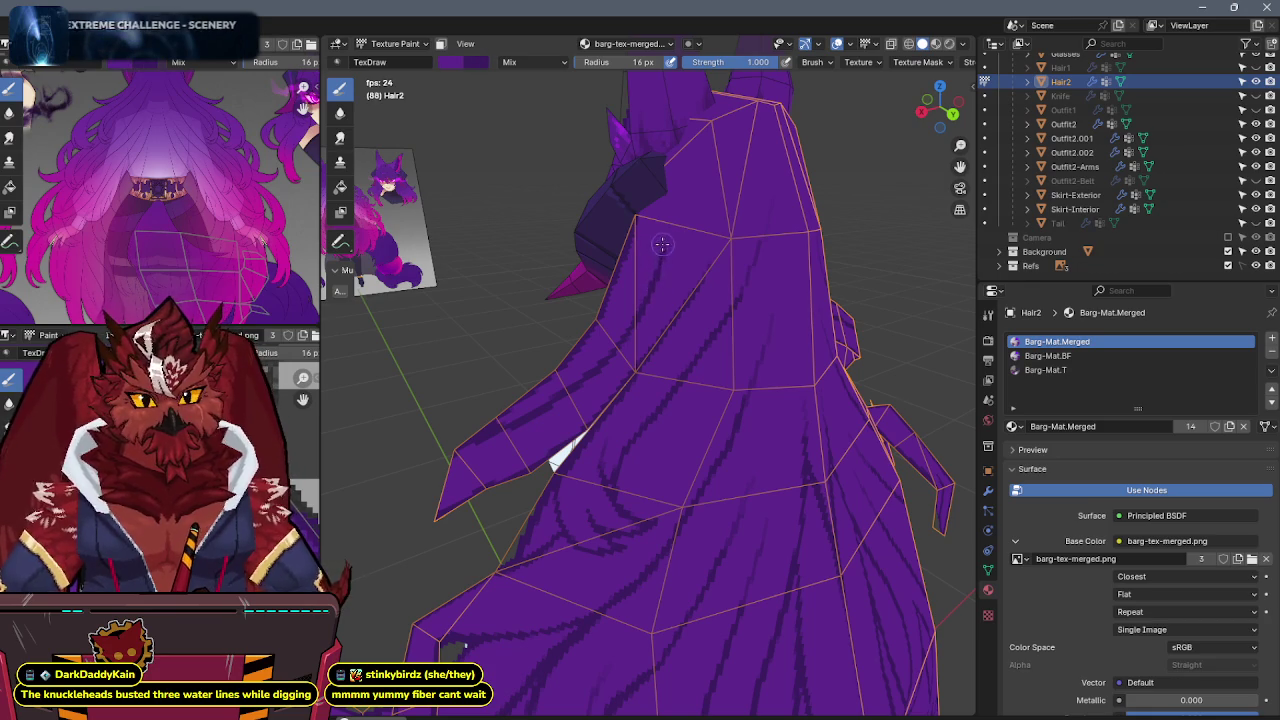
pyautogui.moveTo(640, 295); pyautogui.dragTo(552, 360, button='middle')
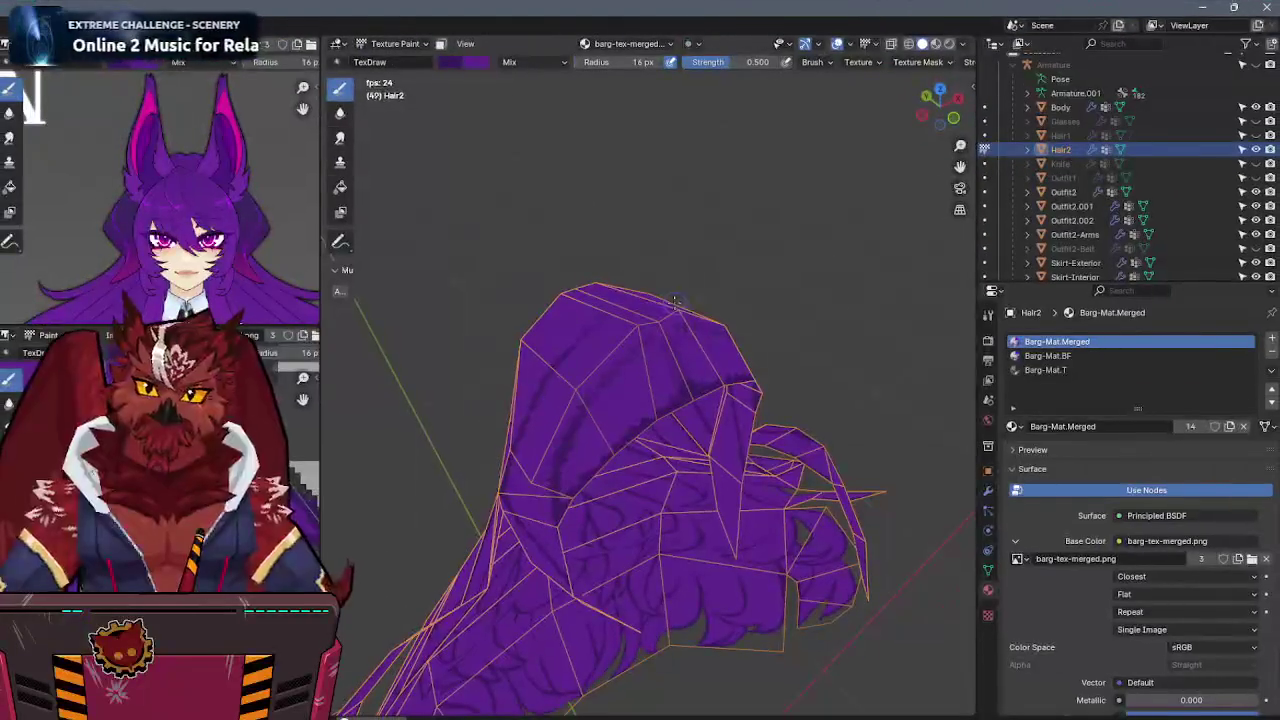
pyautogui.moveTo(686, 289); pyautogui.dragTo(604, 396, button='middle')
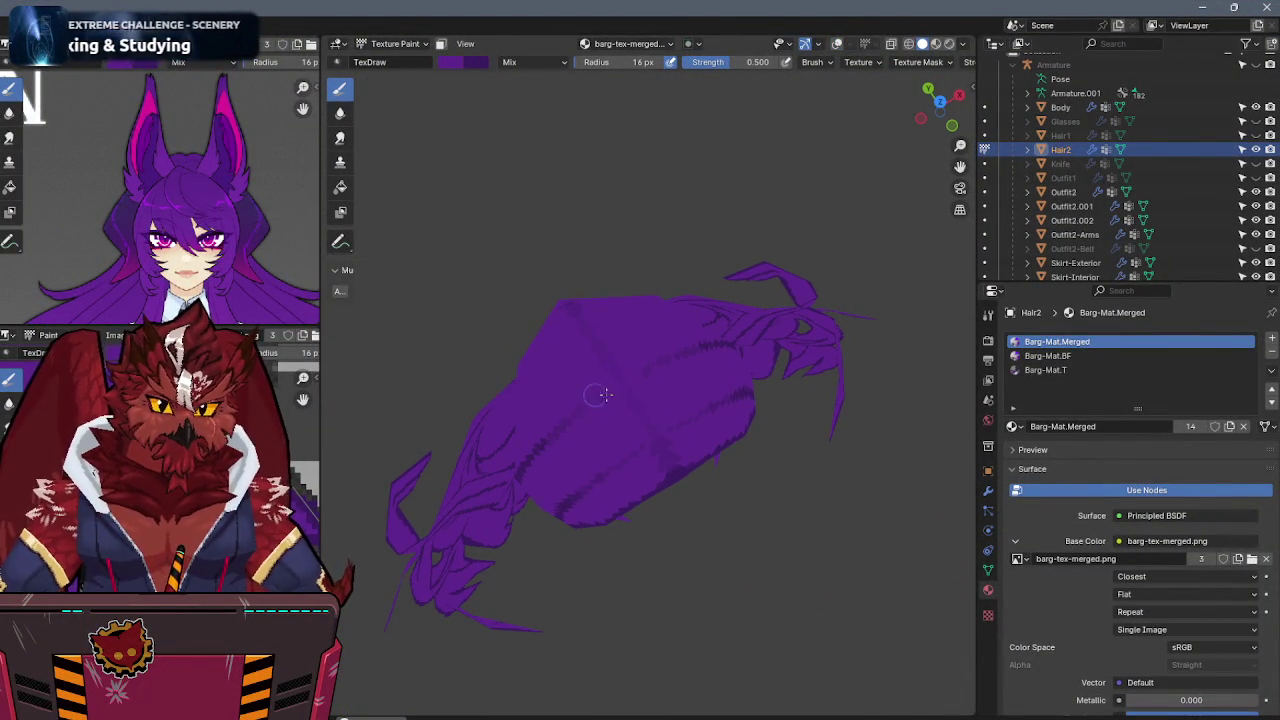
# Orbit around Hair2 from several sides to check and add more dark strands.
pyautogui.moveTo(651, 319)
pyautogui.mouseDown(button='middle')
pyautogui.moveTo(877, 246)
pyautogui.moveTo(733, 309)
pyautogui.mouseUp(button='middle')
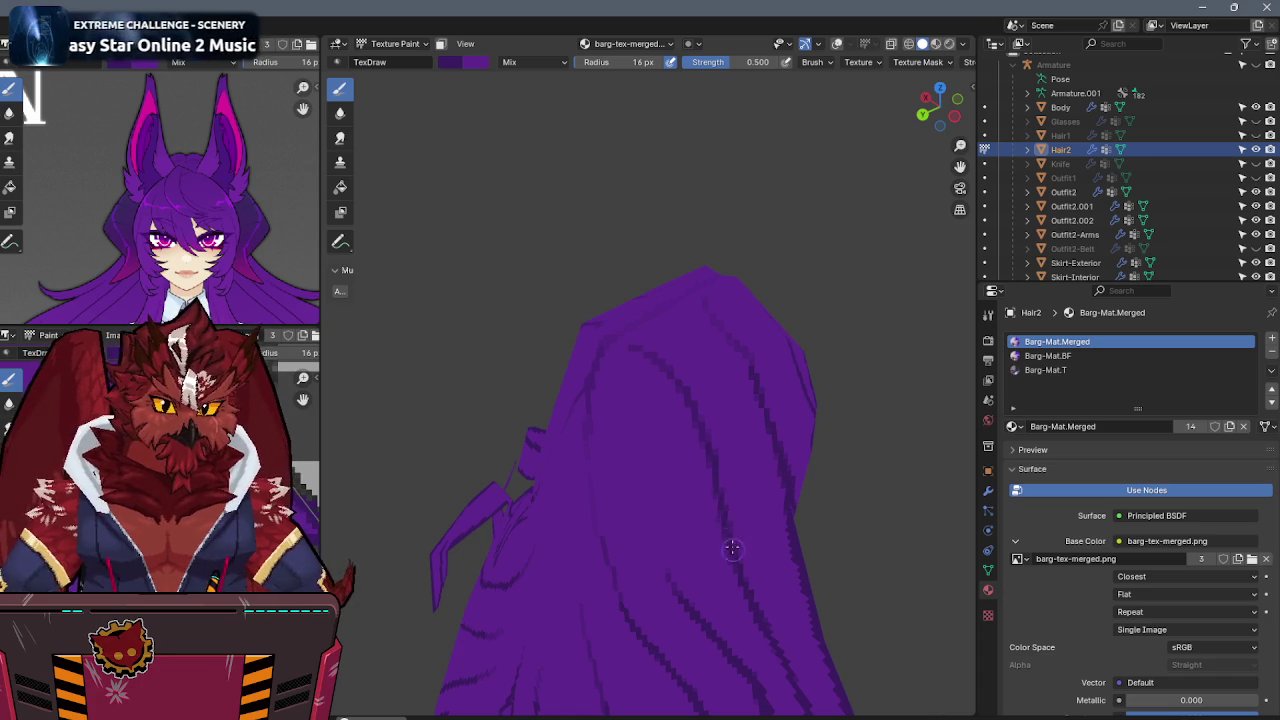
pyautogui.moveTo(706, 420); pyautogui.dragTo(703, 447, button='middle')
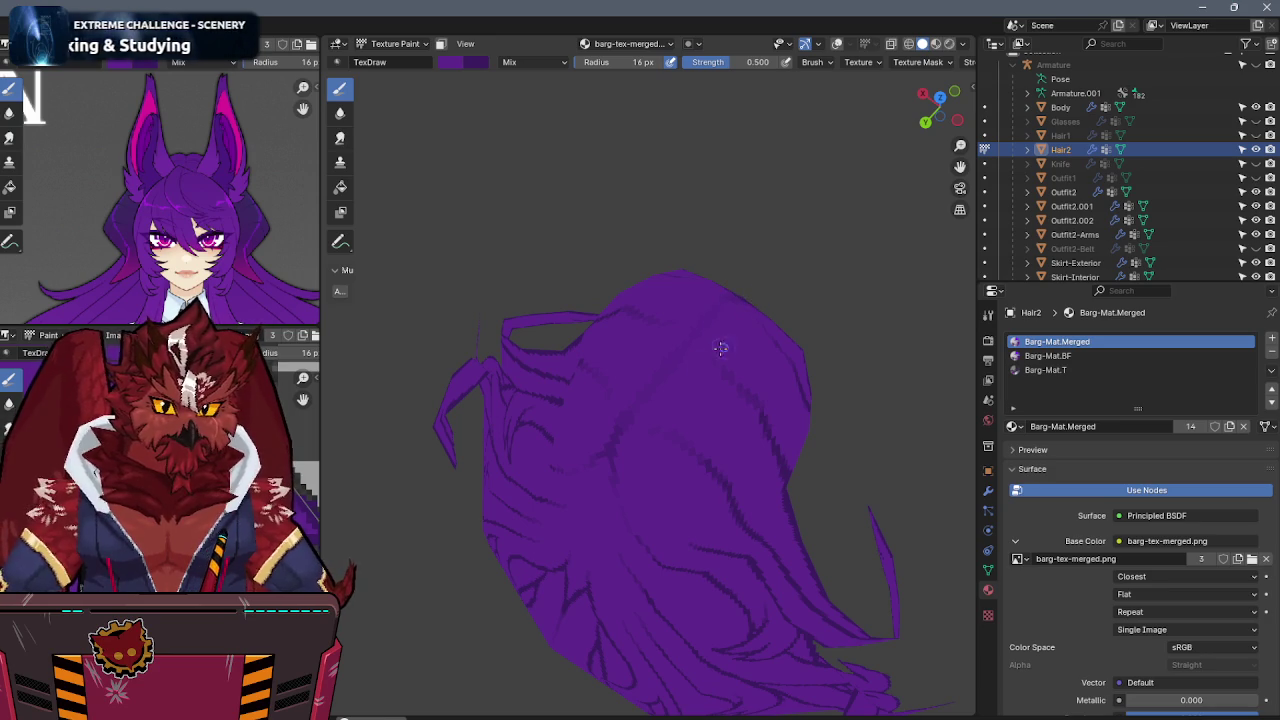
pyautogui.moveTo(749, 313); pyautogui.dragTo(682, 343, button='middle')
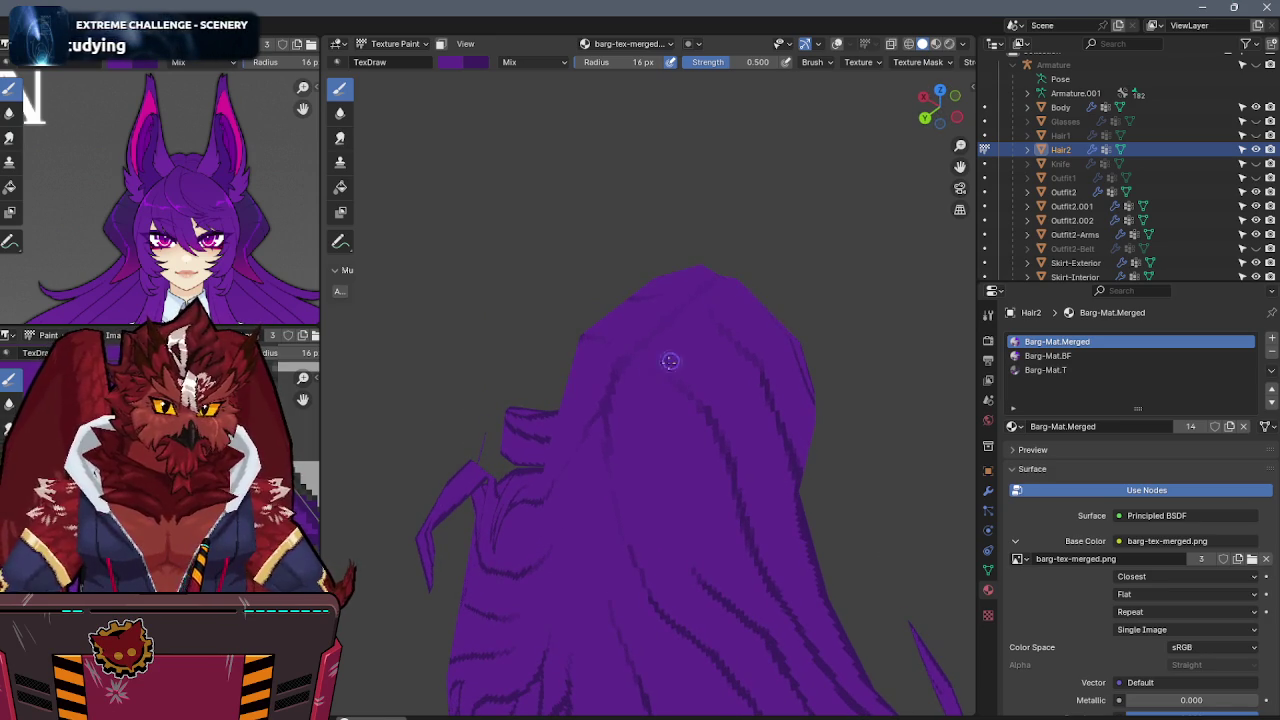
pyautogui.moveTo(773, 393)
pyautogui.mouseDown(button='middle')
pyautogui.moveTo(846, 337)
pyautogui.moveTo(860, 286)
pyautogui.moveTo(715, 388)
pyautogui.moveTo(763, 310)
pyautogui.moveTo(713, 313)
pyautogui.moveTo(766, 340)
pyautogui.moveTo(843, 298)
pyautogui.moveTo(782, 313)
pyautogui.moveTo(707, 211)
pyautogui.moveTo(614, 310)
pyautogui.moveTo(660, 300)
pyautogui.mouseUp(button='middle')
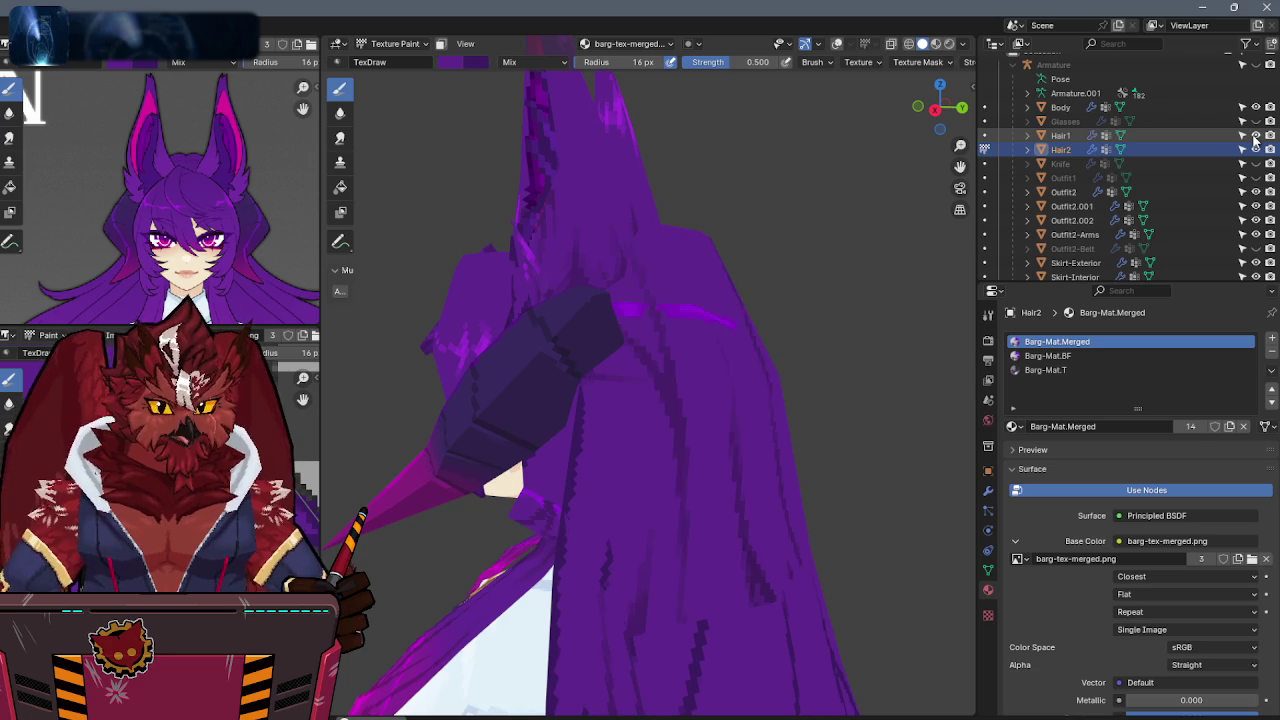
# Hide Hair1 and set the TexDraw brush strength to 1.000.
pyautogui.click(1256, 135)
pyautogui.moveTo(780, 480)
pyautogui.mouseDown(button='middle')
pyautogui.moveTo(830, 493)
pyautogui.moveTo(751, 517)
pyautogui.moveTo(717, 323)
pyautogui.moveTo(650, 289)
pyautogui.moveTo(700, 280)
pyautogui.moveTo(640, 290)
pyautogui.moveTo(650, 281)
pyautogui.moveTo(615, 254)
pyautogui.moveTo(662, 234)
pyautogui.moveTo(632, 286)
pyautogui.mouseUp(button='middle')
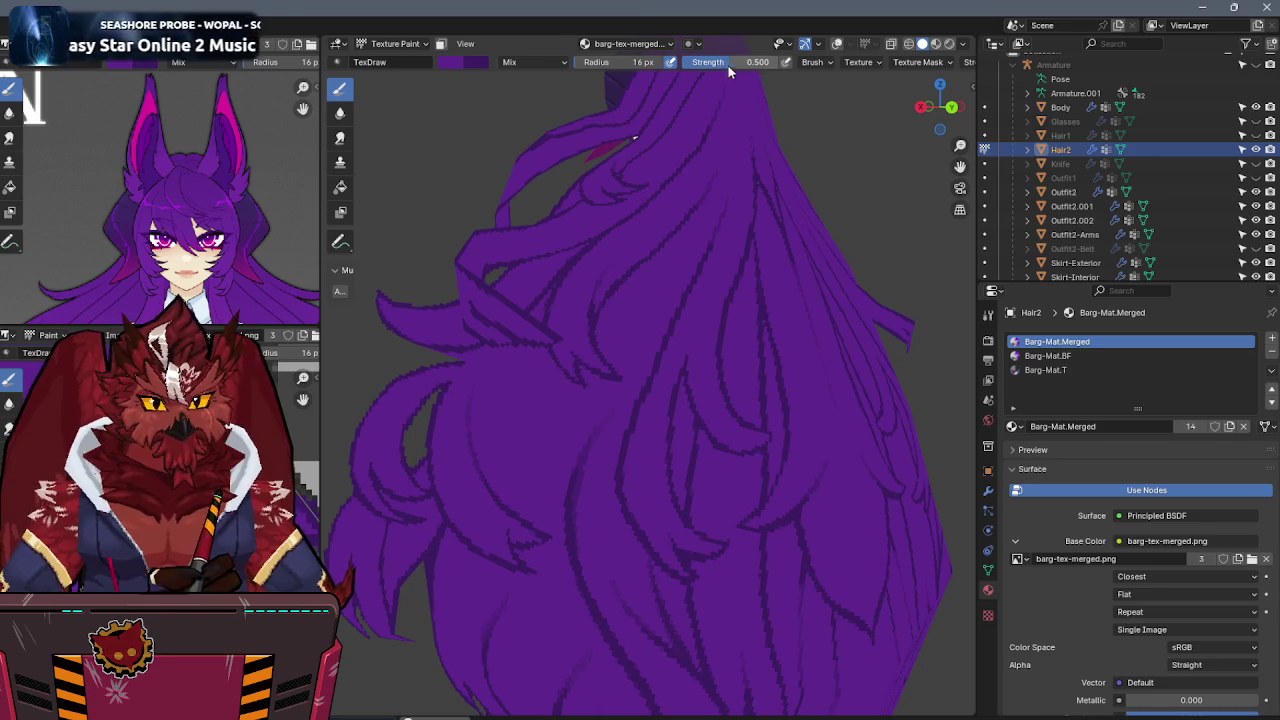
pyautogui.moveTo(740, 62); pyautogui.dragTo(849, 116)
# Paint strands across Hair2's back, lowering strength to about half and then back to 1.000.
pyautogui.moveTo(849, 116); pyautogui.dragTo(663, 110, button='middle')
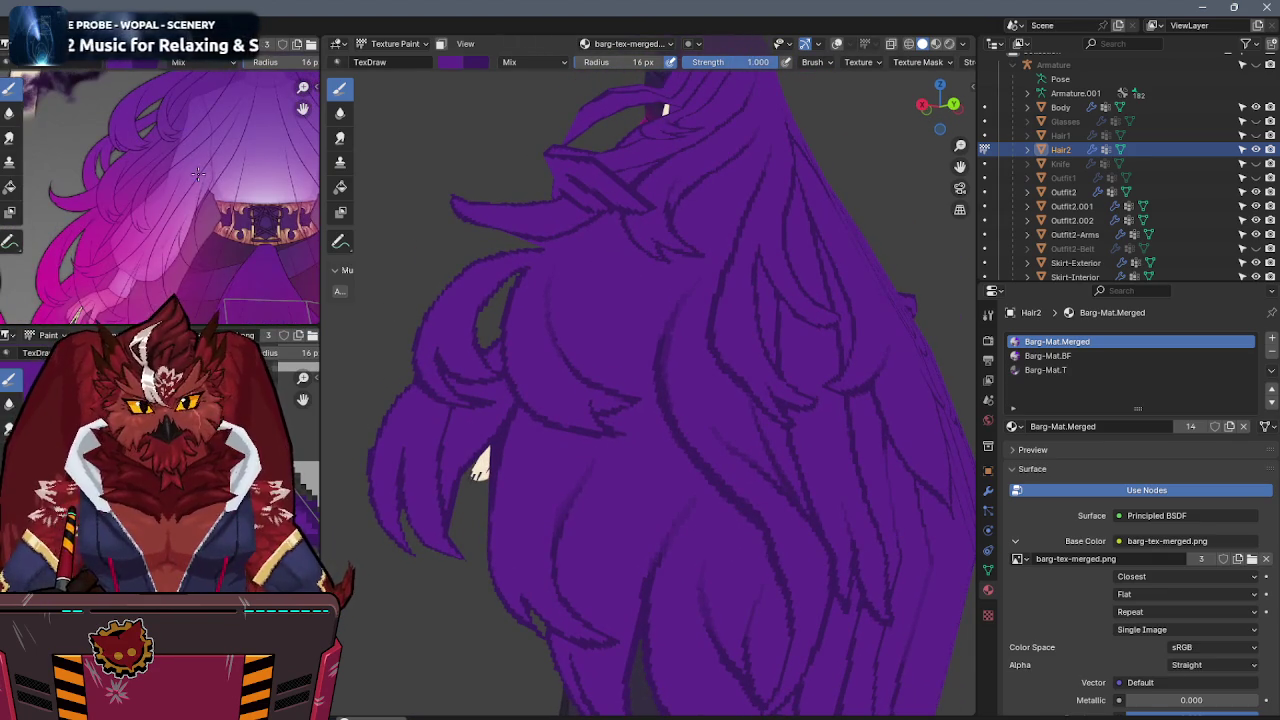
pyautogui.moveTo(546, 335); pyautogui.dragTo(542, 357, button='middle')
pyautogui.moveTo(537, 311)
pyautogui.keyDown('shift'); pyautogui.mouseDown(button='middle')
pyautogui.moveTo(533, 391)
pyautogui.moveTo(584, 516)
pyautogui.mouseUp(button='middle'); pyautogui.keyUp('shift')
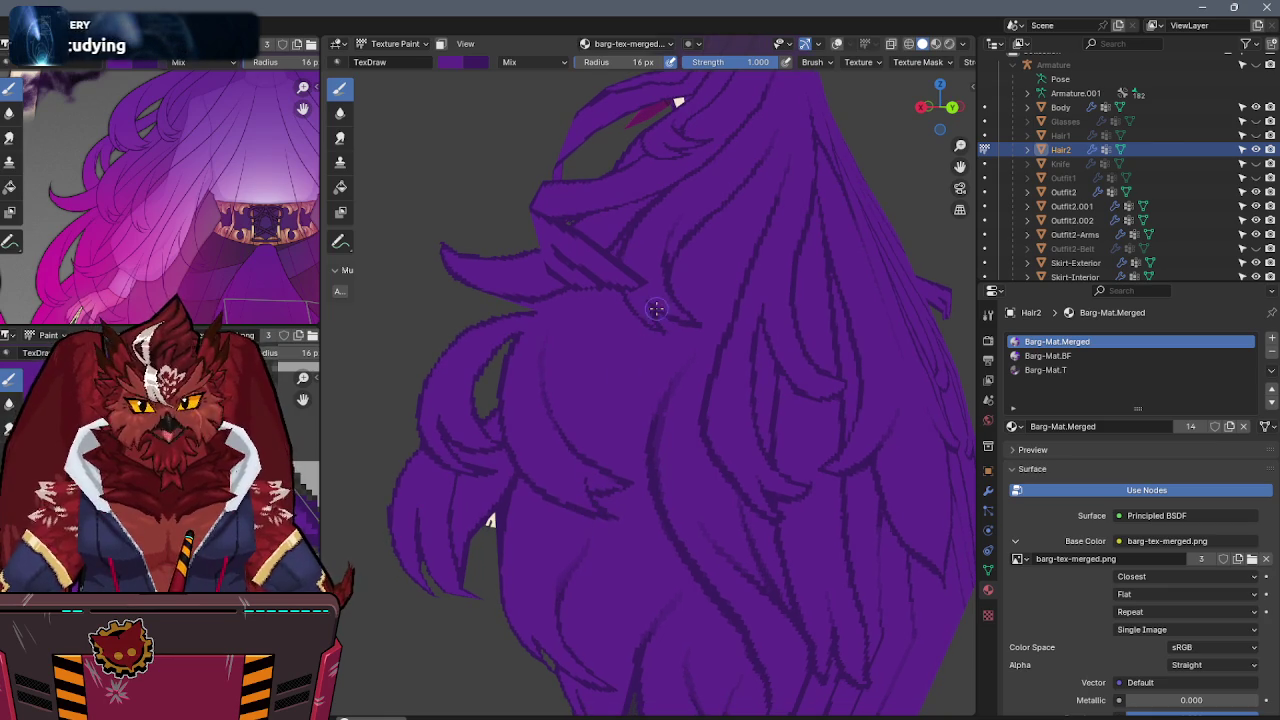
pyautogui.moveTo(530, 415)
pyautogui.mouseDown(button='middle')
pyautogui.moveTo(542, 356)
pyautogui.moveTo(591, 349)
pyautogui.mouseUp(button='middle')
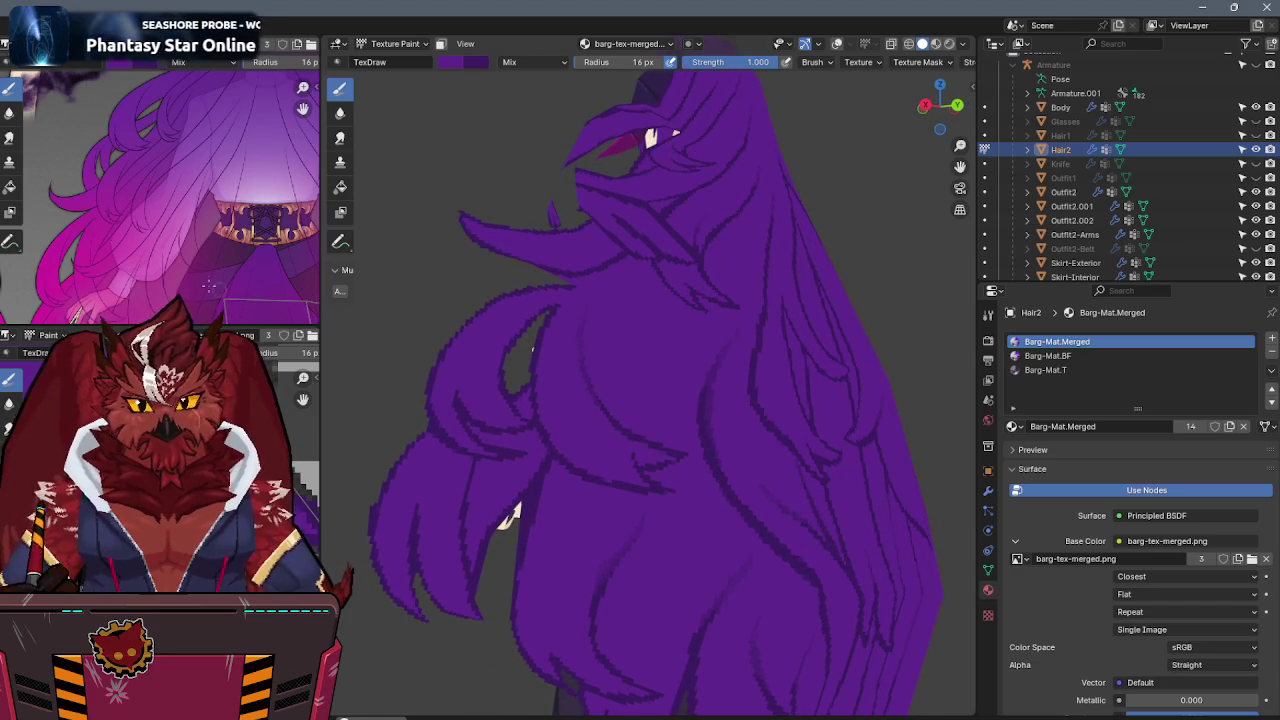
pyautogui.moveTo(443, 376); pyautogui.dragTo(508, 365, button='middle')
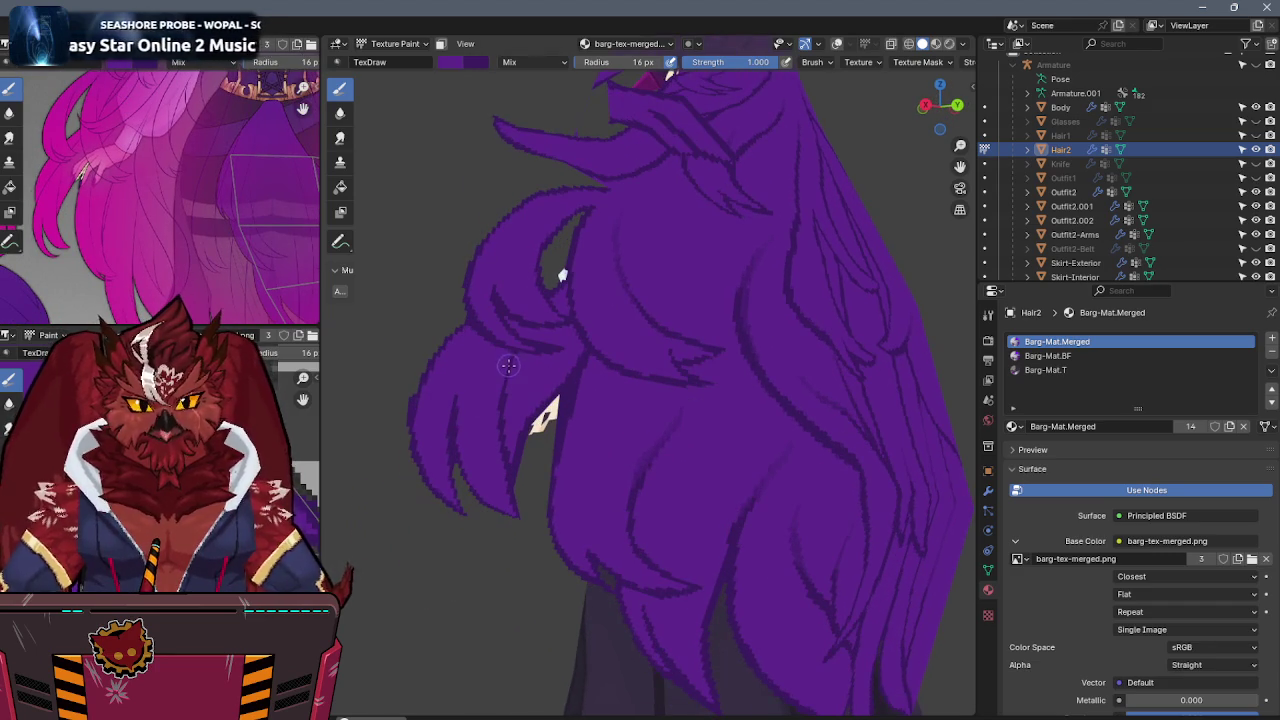
pyautogui.moveTo(742, 62); pyautogui.dragTo(705, 80)
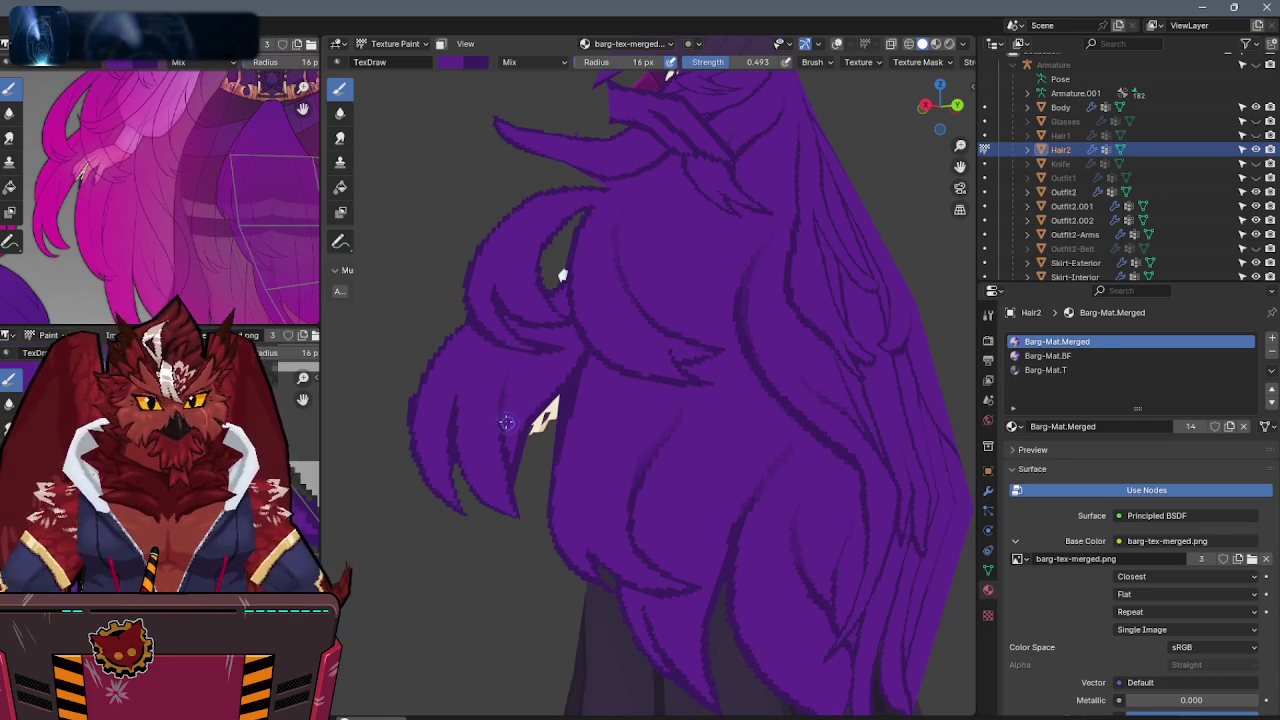
pyautogui.moveTo(586, 278); pyautogui.dragTo(587, 289, button='middle')
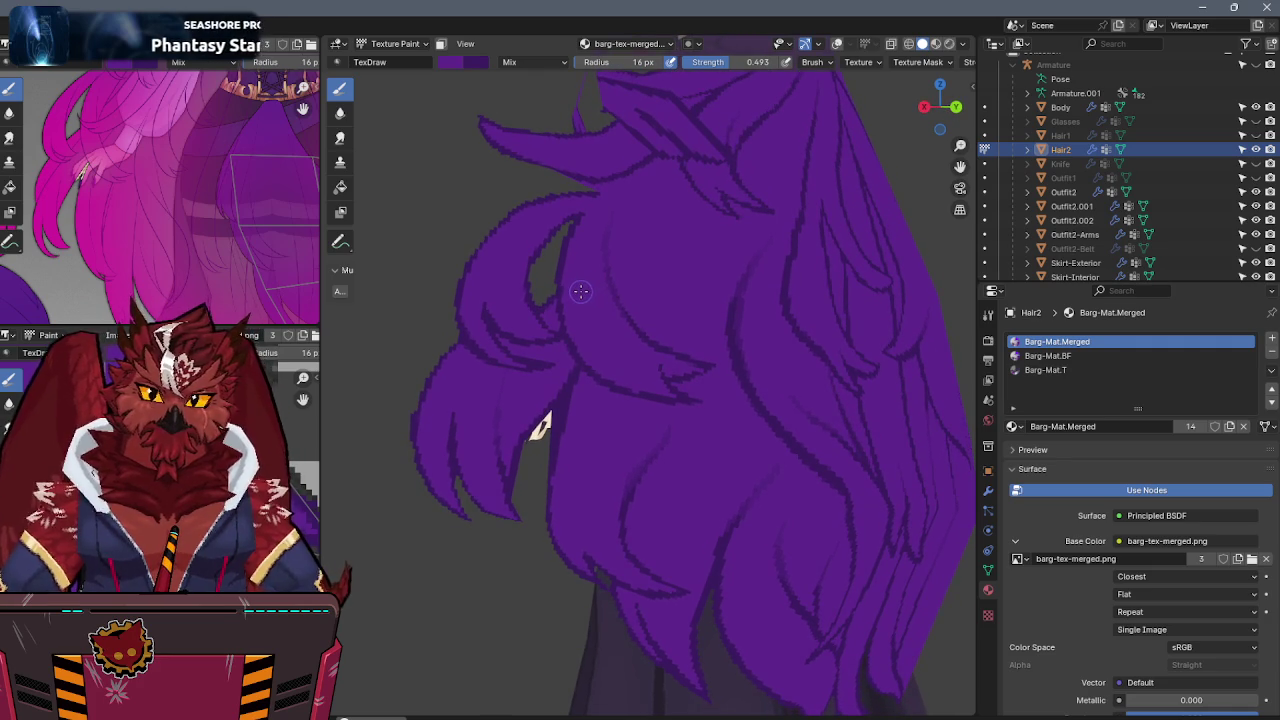
pyautogui.moveTo(585, 275); pyautogui.dragTo(710, 250, button='middle')
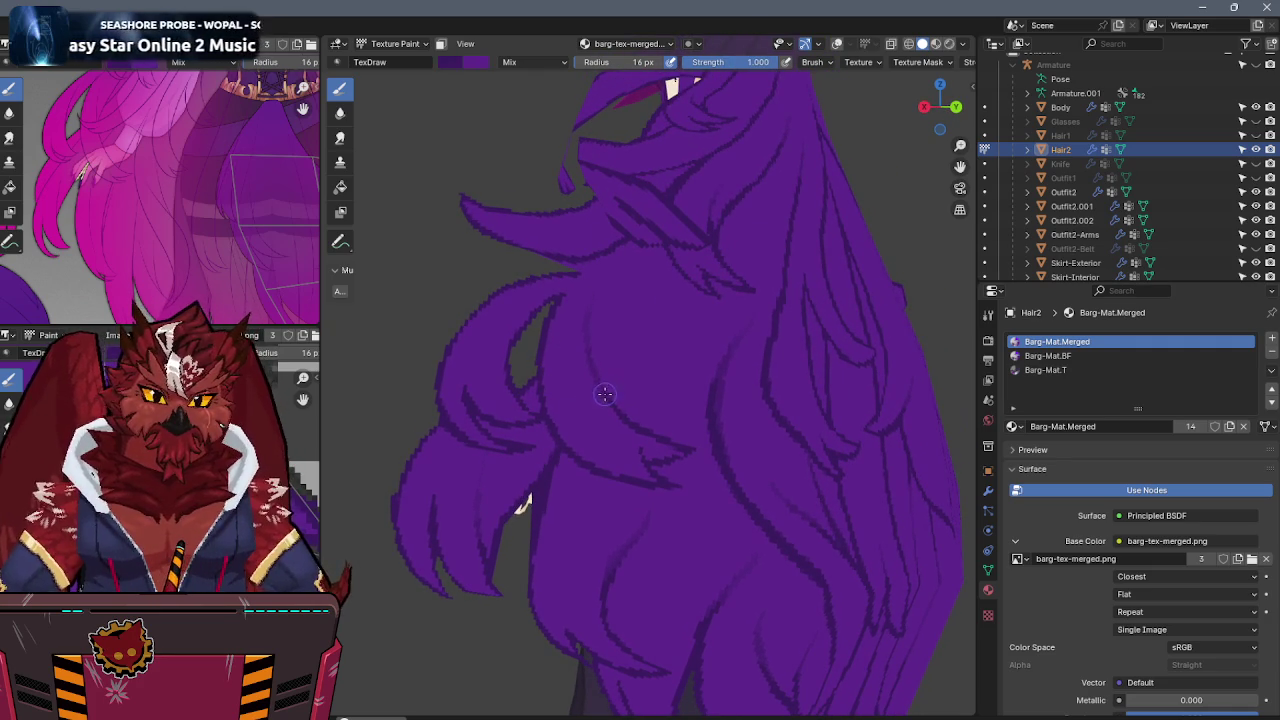
# Paint more strands on Hair2's side and back, raising brush strength from 0.478 to 1.000.
pyautogui.moveTo(633, 363); pyautogui.dragTo(549, 492, button='middle')
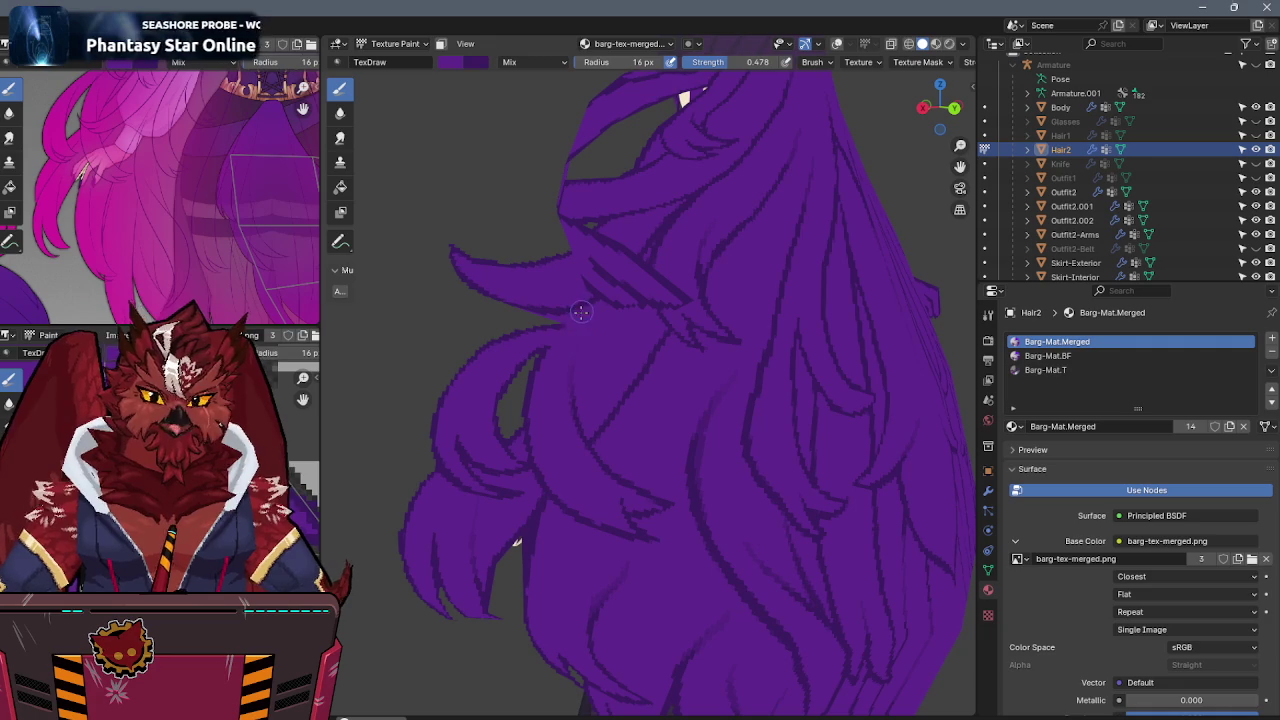
pyautogui.keyDown('shift'); pyautogui.moveTo(581, 311); pyautogui.dragTo(574, 312, button='middle'); pyautogui.keyUp('shift')
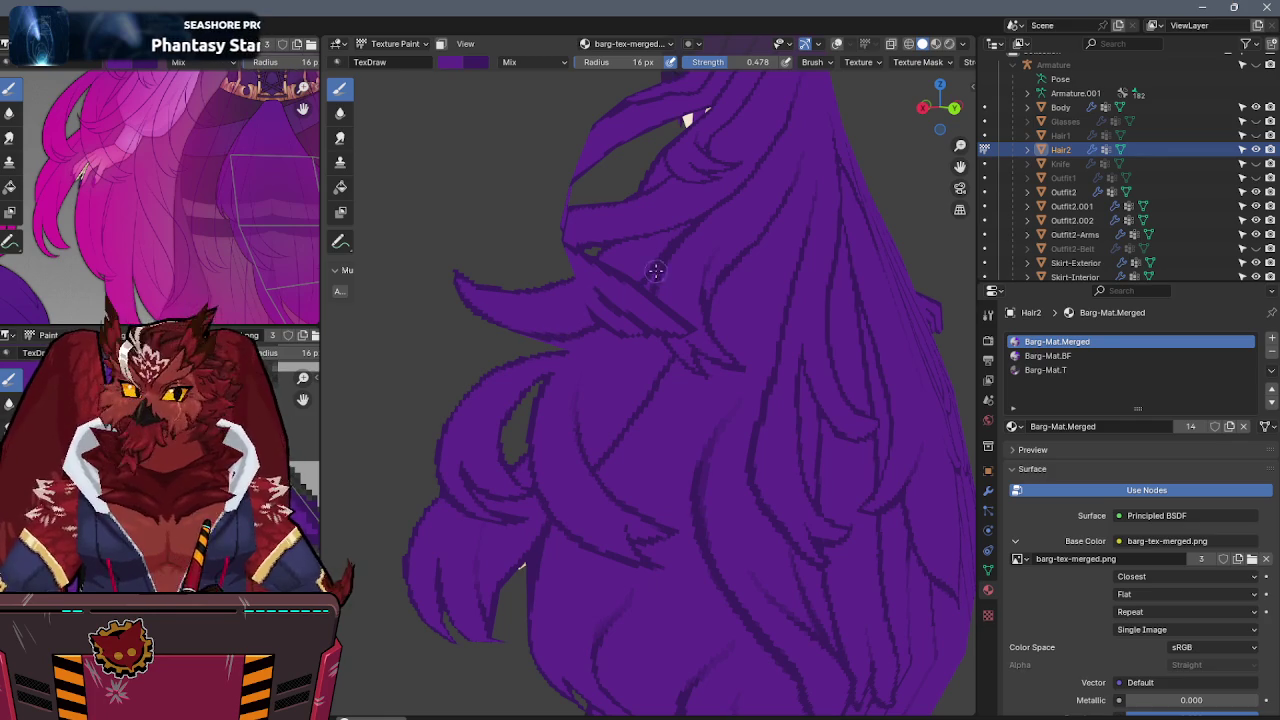
pyautogui.moveTo(740, 62); pyautogui.dragTo(790, 62)
pyautogui.moveTo(728, 223)
pyautogui.mouseDown(button='middle')
pyautogui.moveTo(727, 205)
pyautogui.moveTo(578, 372)
pyautogui.moveTo(608, 350)
pyautogui.mouseUp(button='middle')
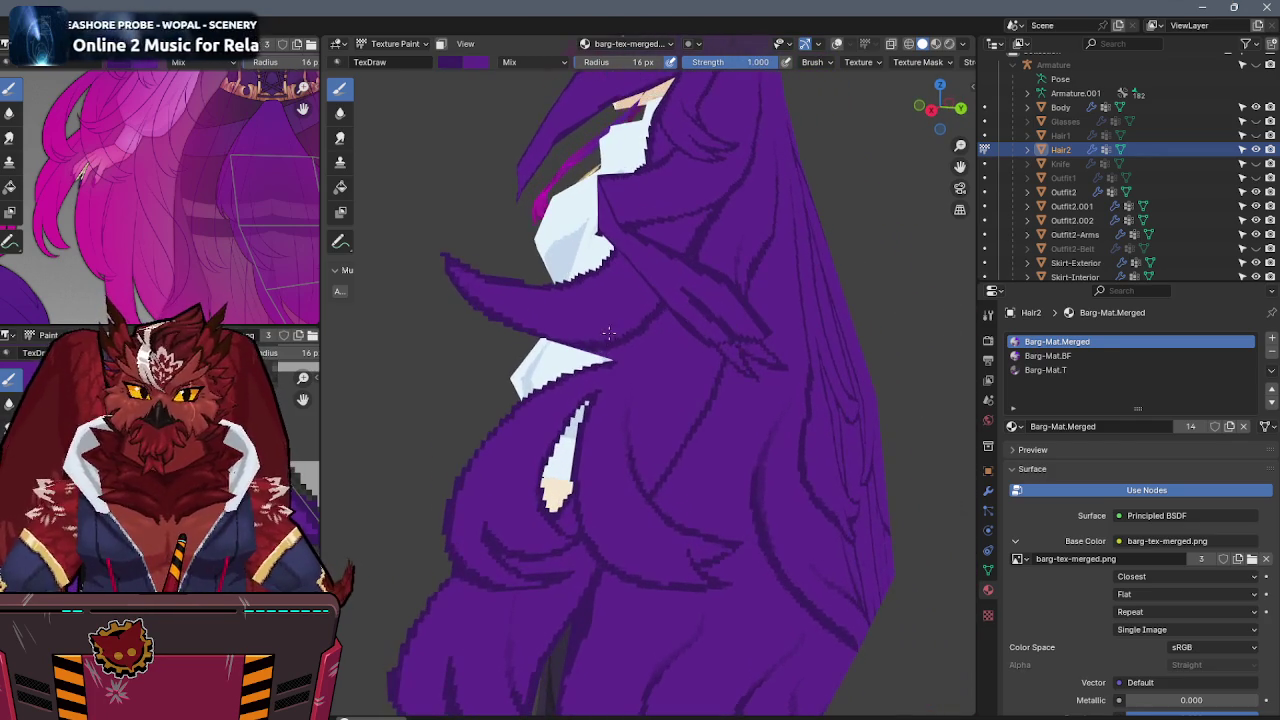
pyautogui.moveTo(608, 350); pyautogui.dragTo(634, 380, button='middle')
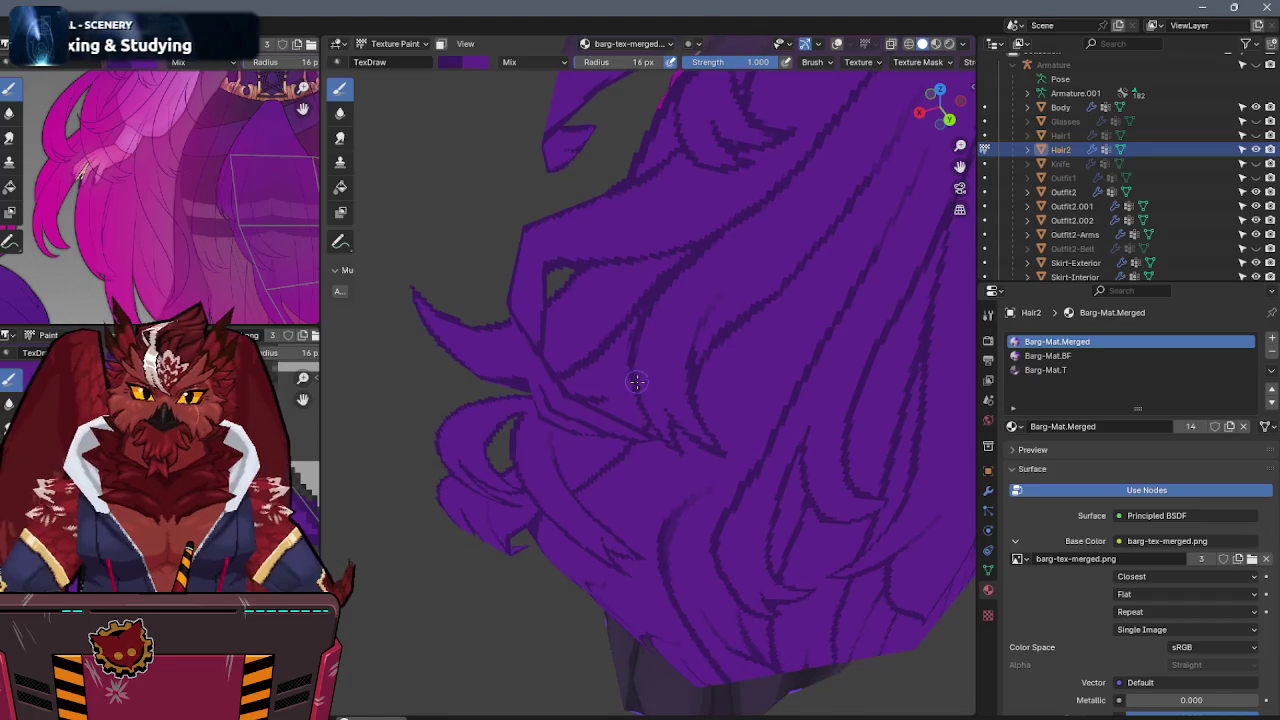
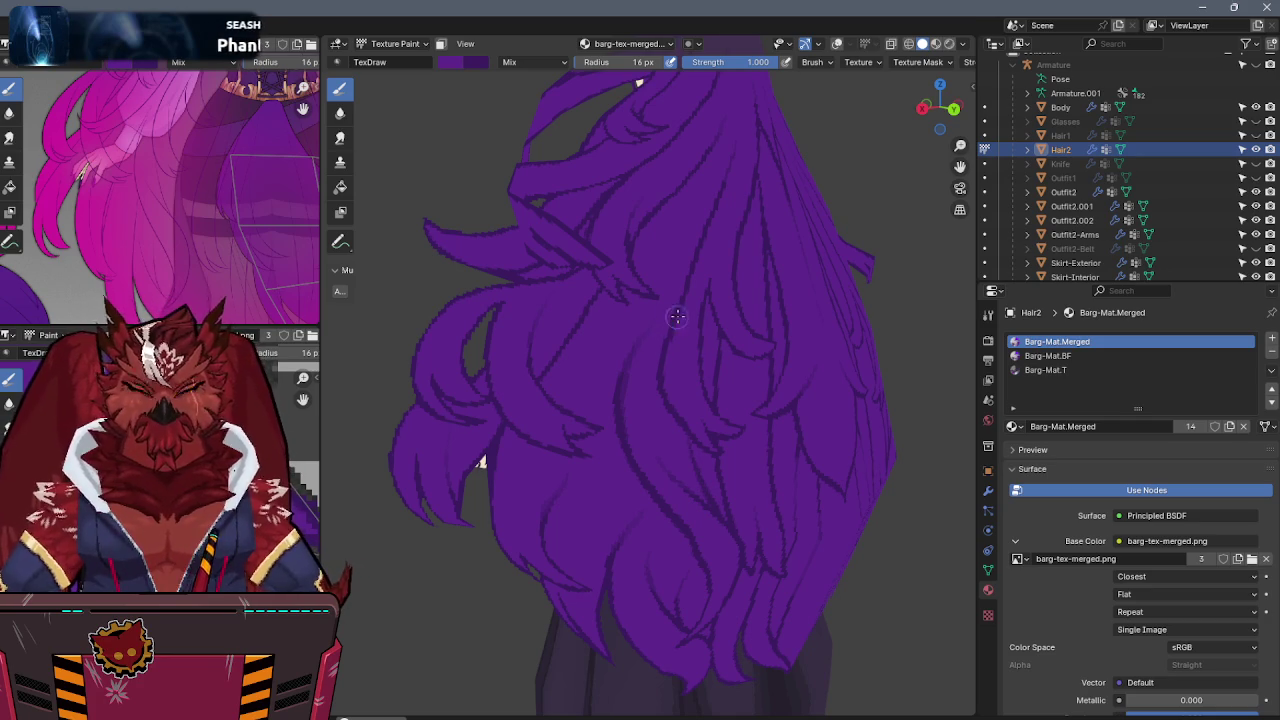
# Orbit and zoom around the outlined purple hair to check its strand outlines from several sides.
pyautogui.moveTo(710, 352)
pyautogui.mouseDown(button='middle')
pyautogui.moveTo(617, 318)
pyautogui.moveTo(656, 279)
pyautogui.mouseUp(button='middle')
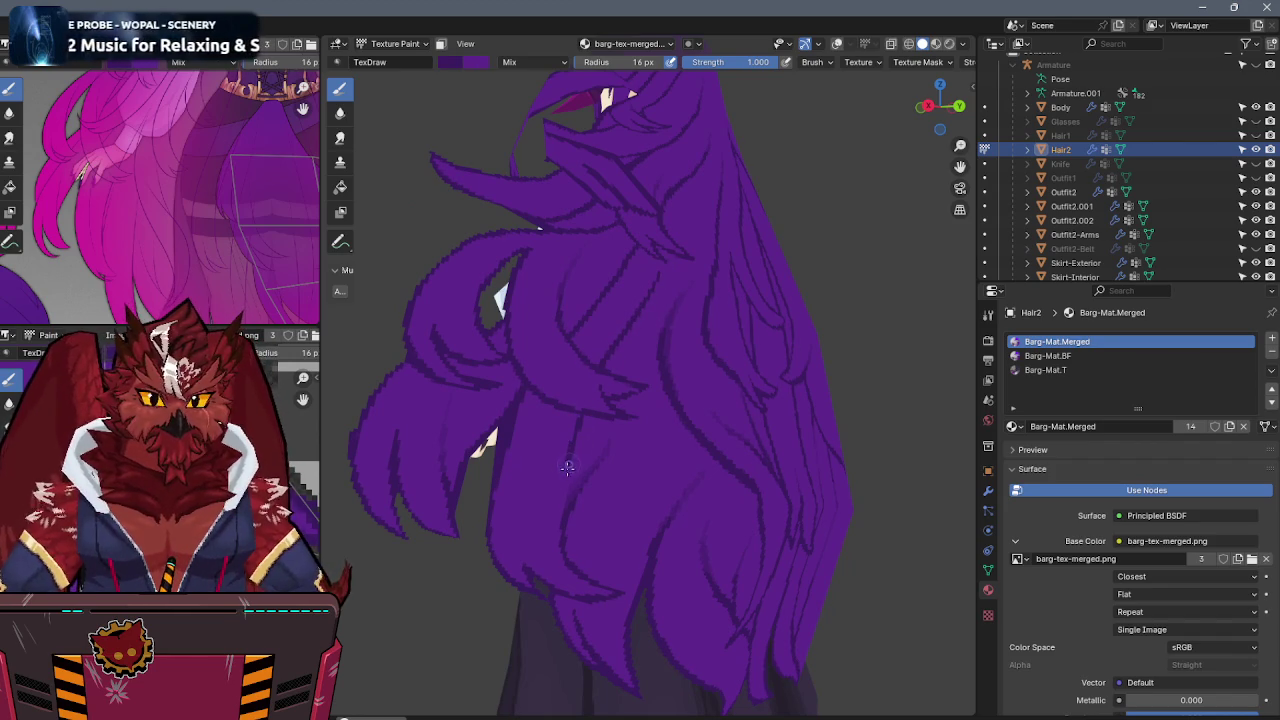
pyautogui.moveTo(563, 535); pyautogui.dragTo(581, 425, button='middle')
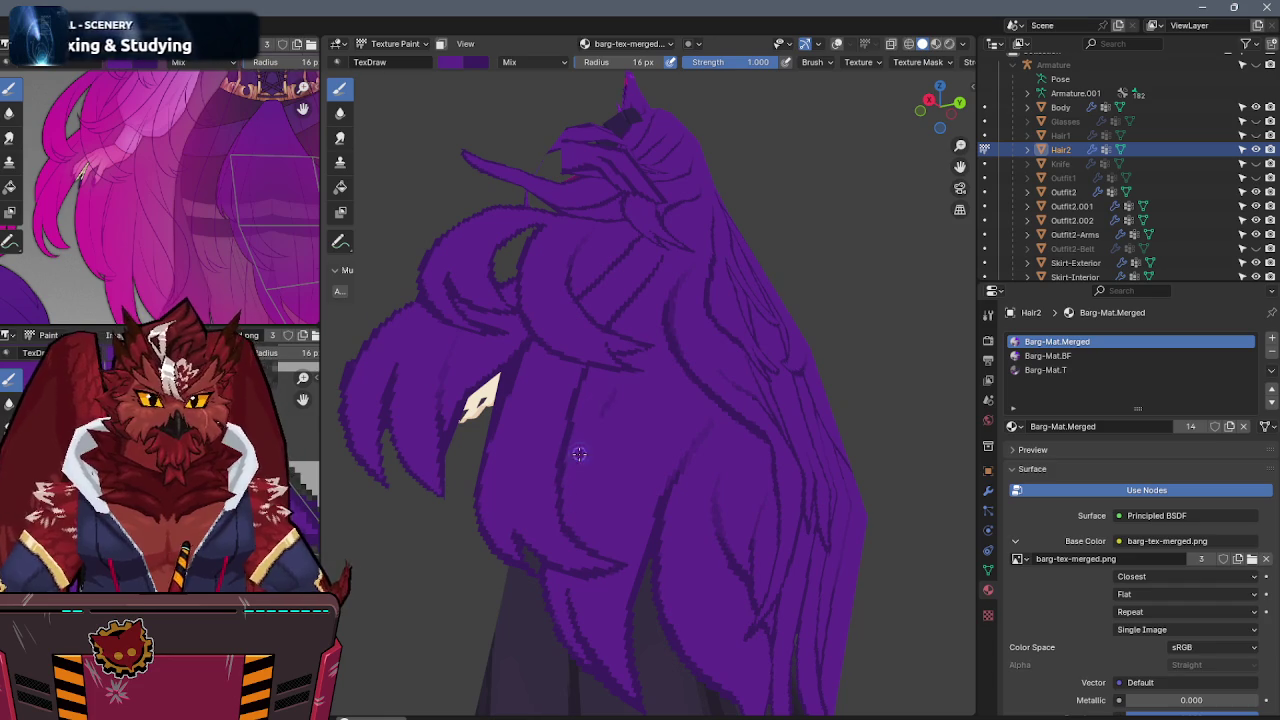
pyautogui.moveTo(593, 439); pyautogui.dragTo(551, 464, button='middle')
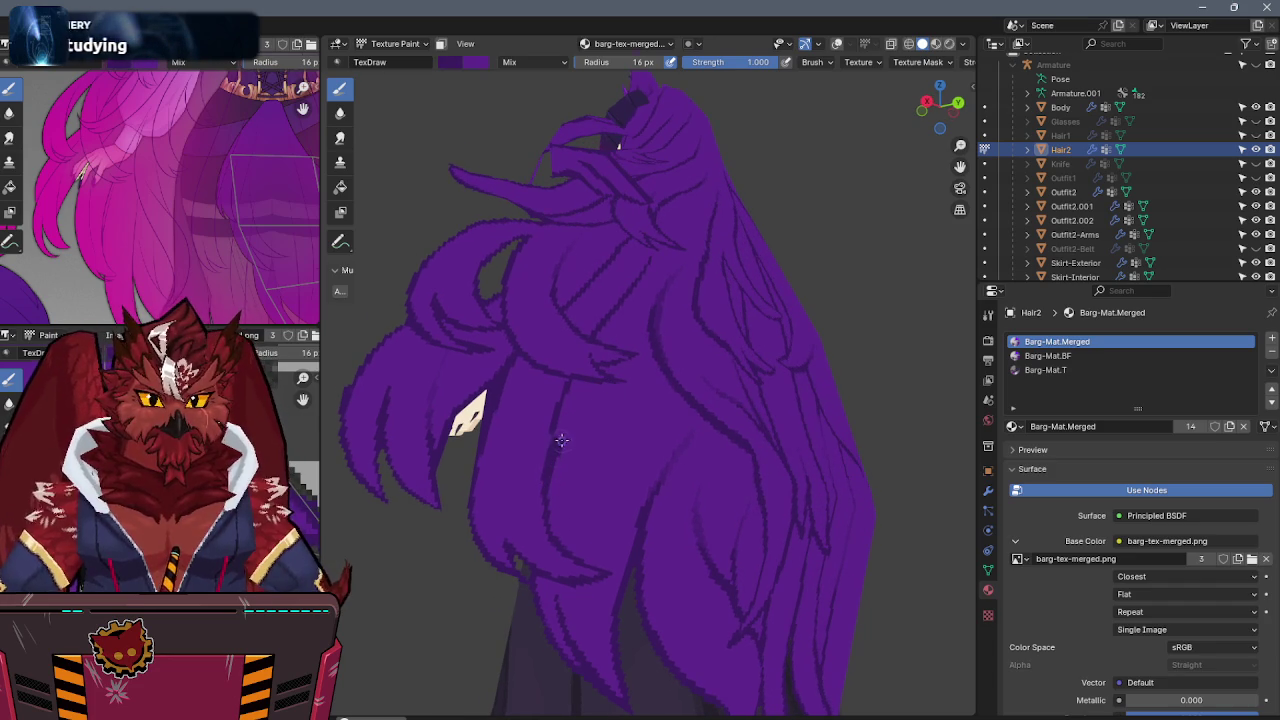
pyautogui.moveTo(641, 362); pyautogui.dragTo(608, 395, button='middle')
pyautogui.scroll(3, 574, 428)
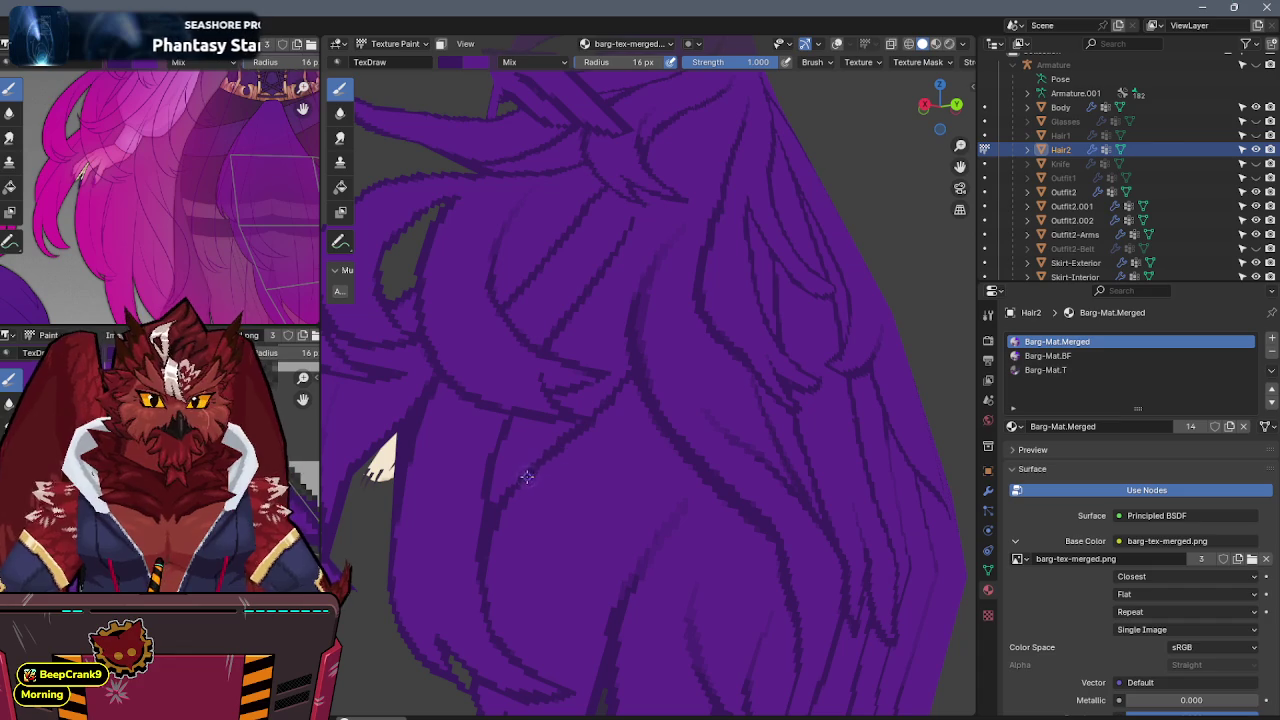
pyautogui.moveTo(526, 476); pyautogui.dragTo(629, 371, button='middle')
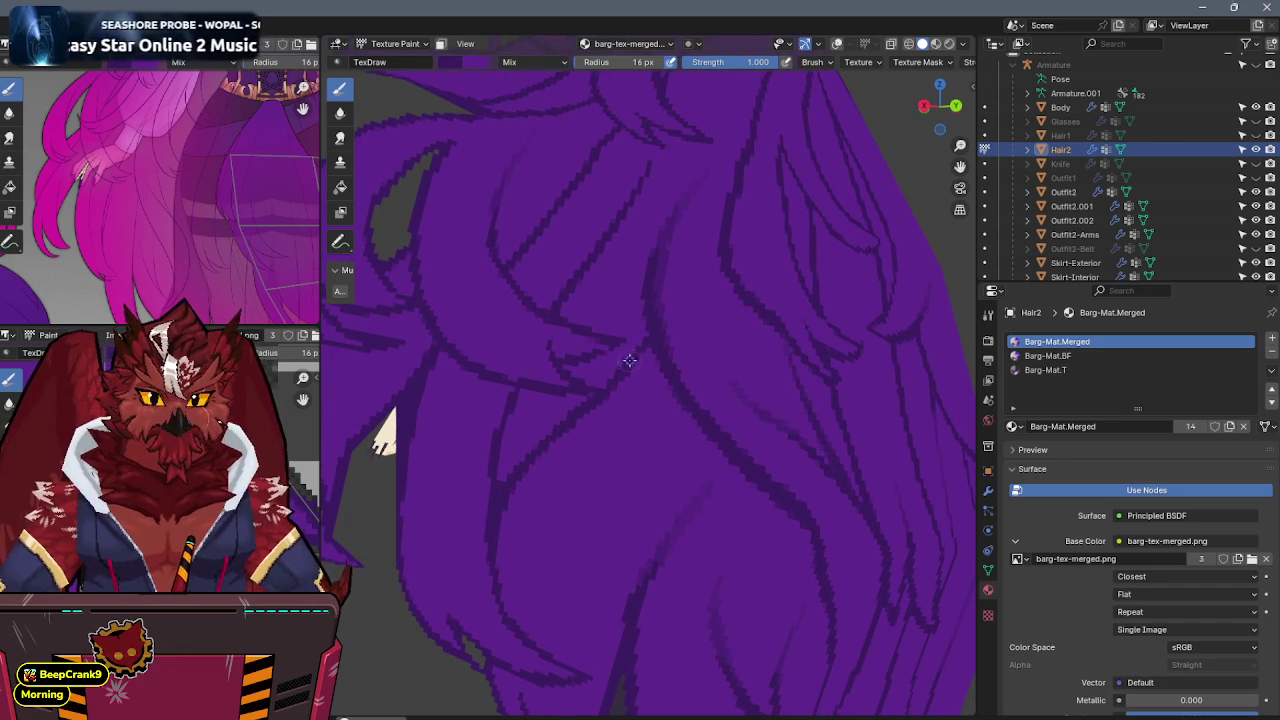
pyautogui.moveTo(632, 280)
pyautogui.mouseDown(button='middle')
pyautogui.moveTo(632, 292)
pyautogui.moveTo(650, 235)
pyautogui.mouseUp(button='middle')
pyautogui.click(748, 62)
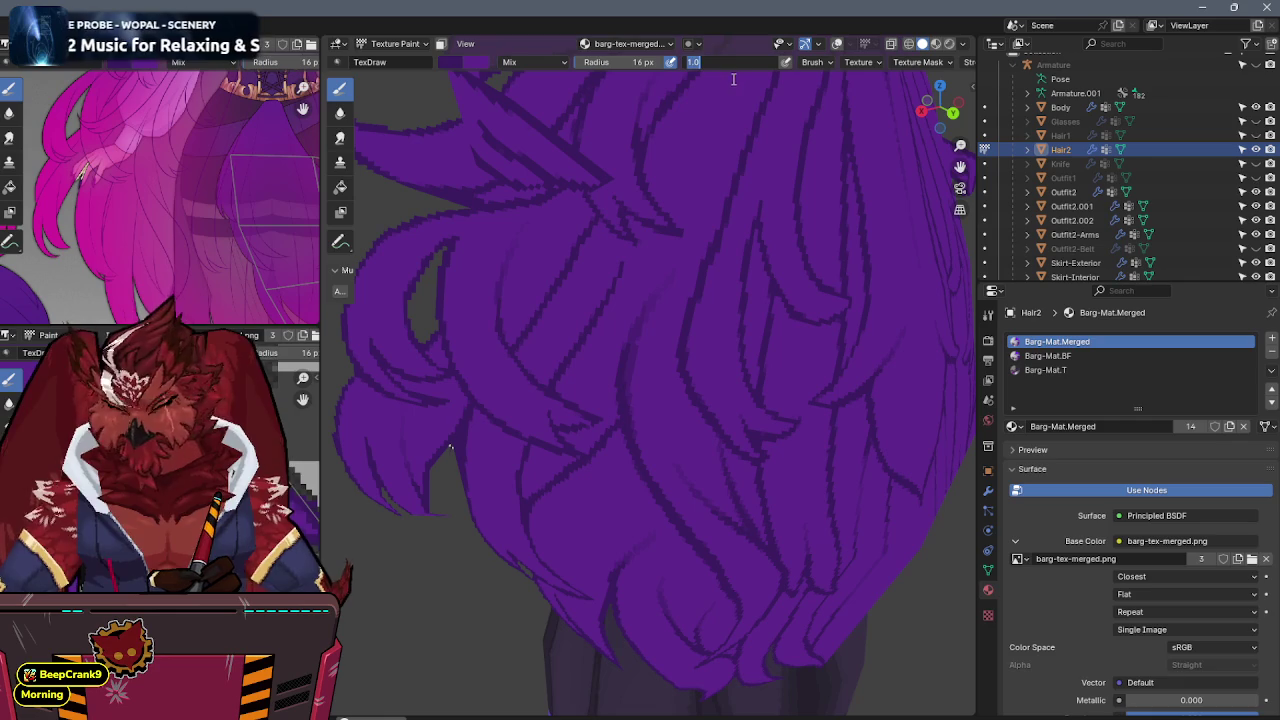
pyautogui.write('.56')
pyautogui.write('0.500')
# Confirm a brush strength of 0.5, then orbit to view the purple hair from behind.
pyautogui.press('Return')
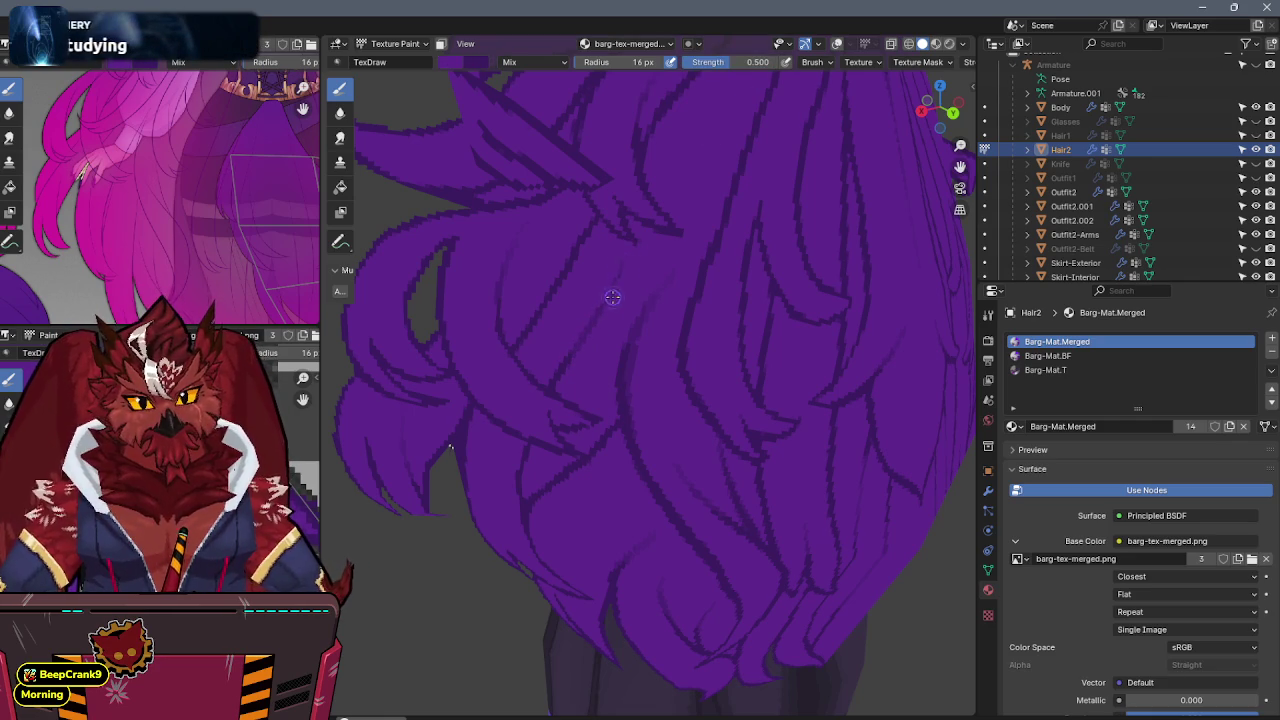
pyautogui.moveTo(648, 236); pyautogui.dragTo(638, 363, button='middle')
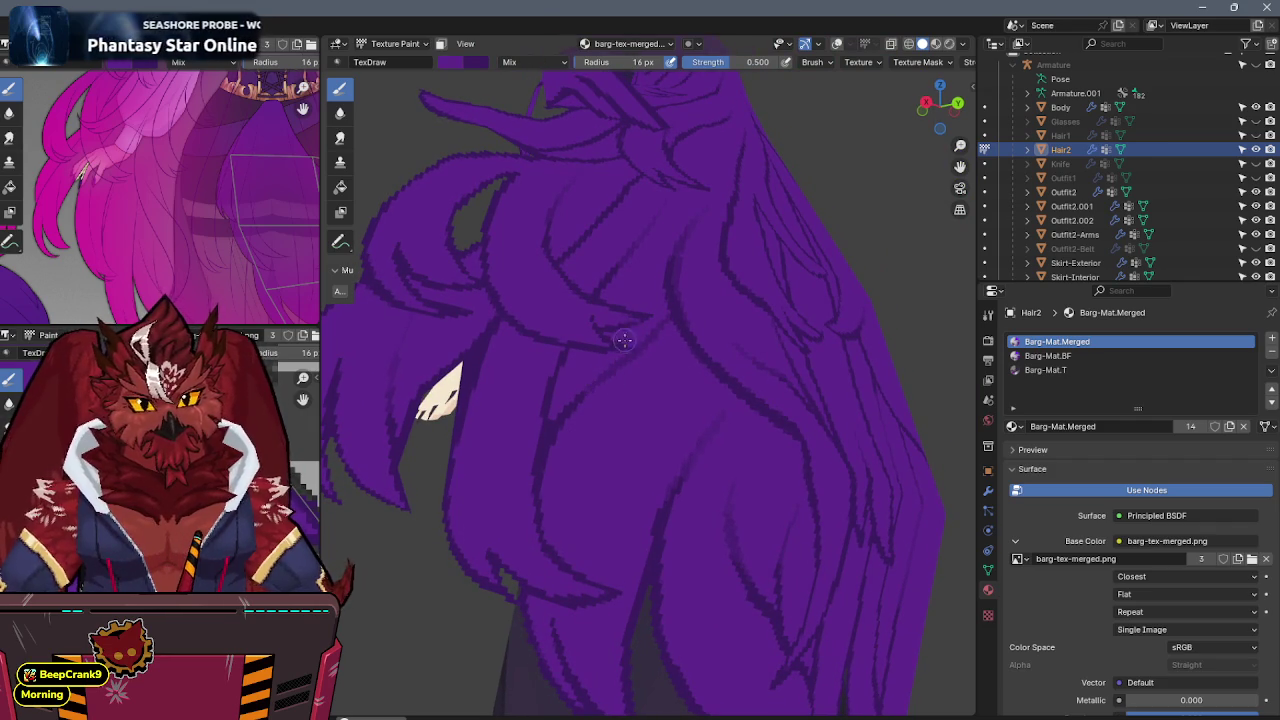
pyautogui.moveTo(622, 336); pyautogui.dragTo(652, 334, button='middle')
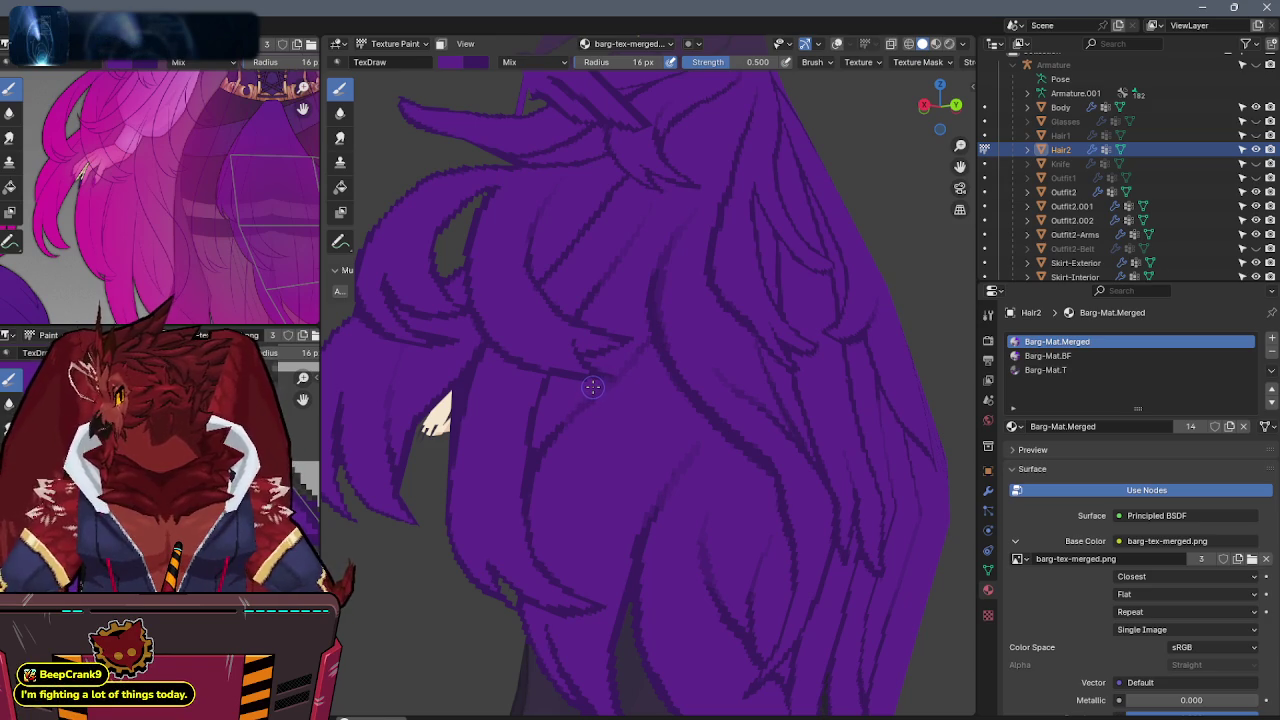
pyautogui.moveTo(654, 298); pyautogui.dragTo(634, 340, button='middle')
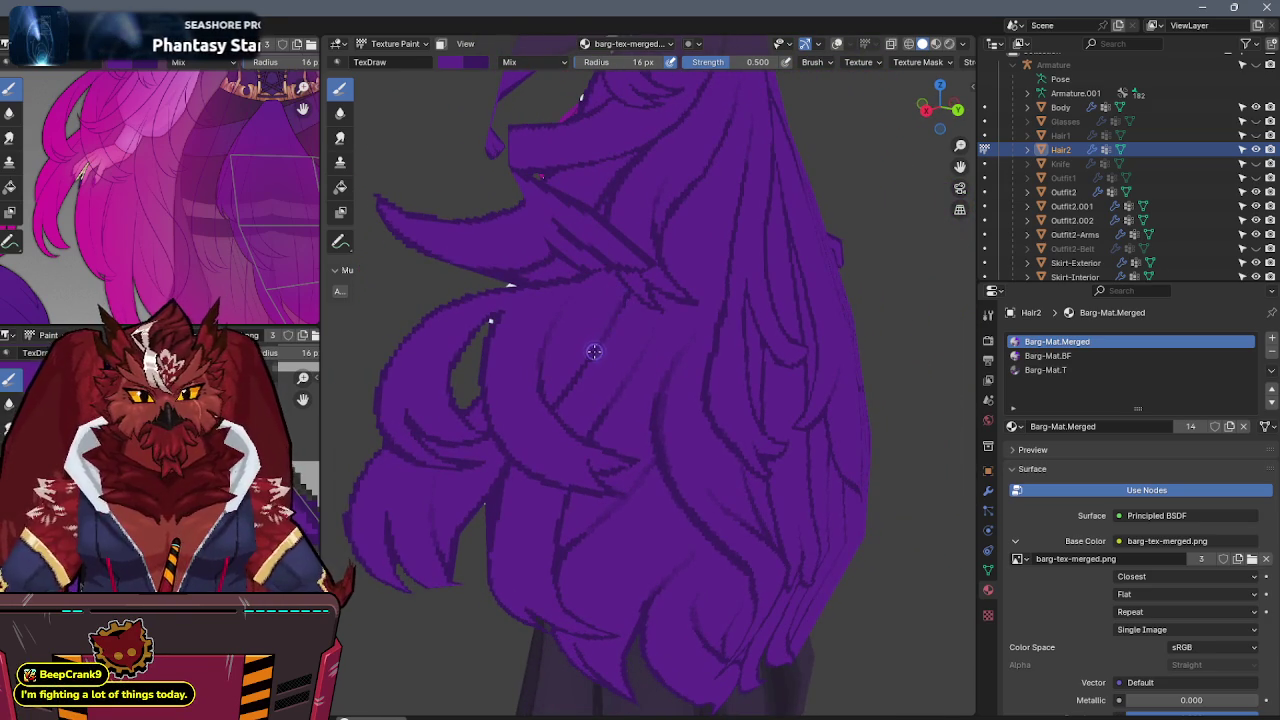
pyautogui.moveTo(581, 369)
pyautogui.mouseDown(button='middle')
pyautogui.moveTo(613, 354)
pyautogui.moveTo(633, 293)
pyautogui.mouseUp(button='middle')
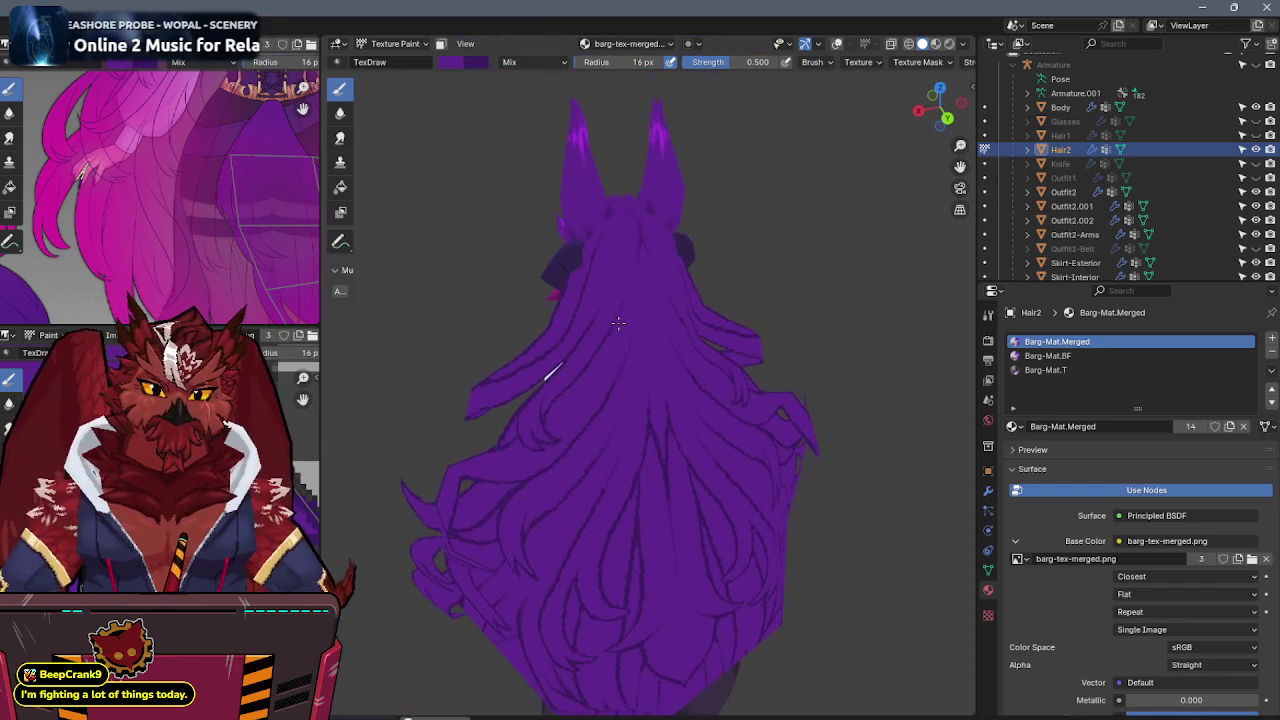
# Zoom and orbit around the long purple hair, then hide Hair2 in the Outliner.
pyautogui.scroll(2, 631, 292)
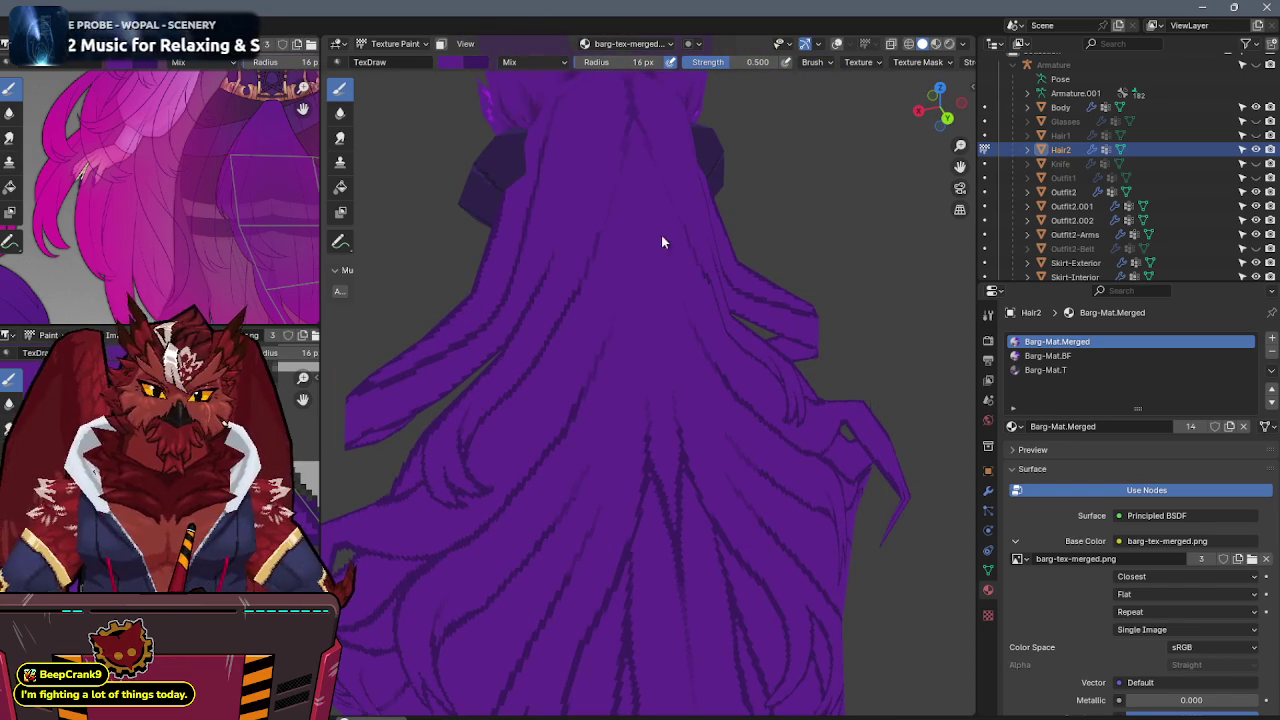
pyautogui.moveTo(640, 257)
pyautogui.mouseDown(button='middle')
pyautogui.moveTo(674, 245)
pyautogui.moveTo(660, 270)
pyautogui.moveTo(315, 508)
pyautogui.mouseUp(button='middle')
pyautogui.scroll(-4, 652, 267)
pyautogui.scroll(4, 645, 278)
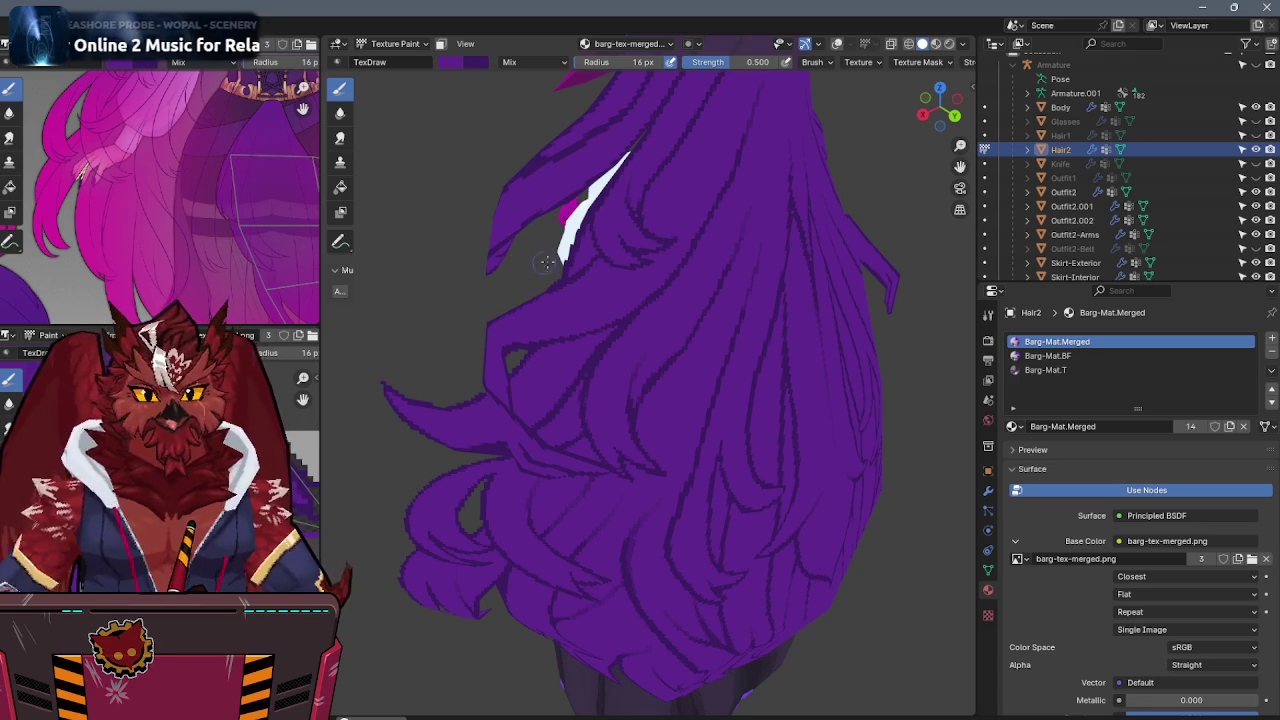
pyautogui.moveTo(618, 318)
pyautogui.mouseDown(button='middle')
pyautogui.moveTo(586, 320)
pyautogui.moveTo(626, 263)
pyautogui.moveTo(600, 286)
pyautogui.mouseUp(button='middle')
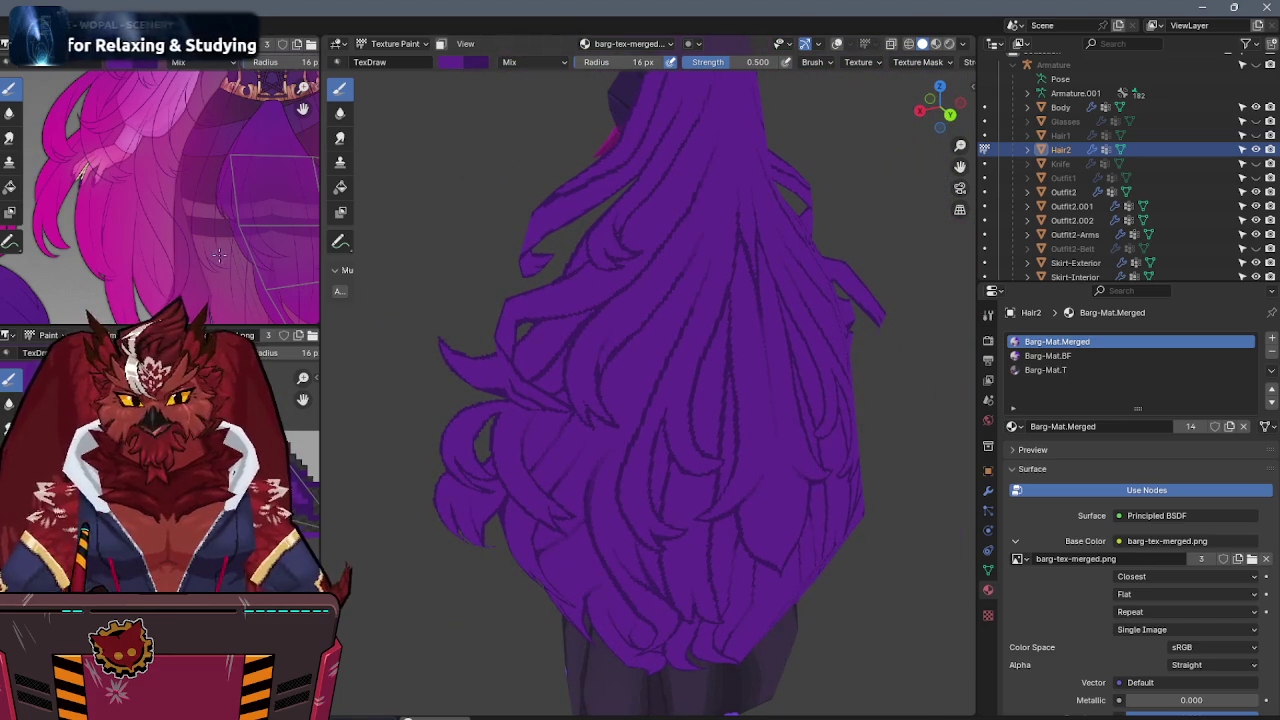
pyautogui.click(1256, 149)
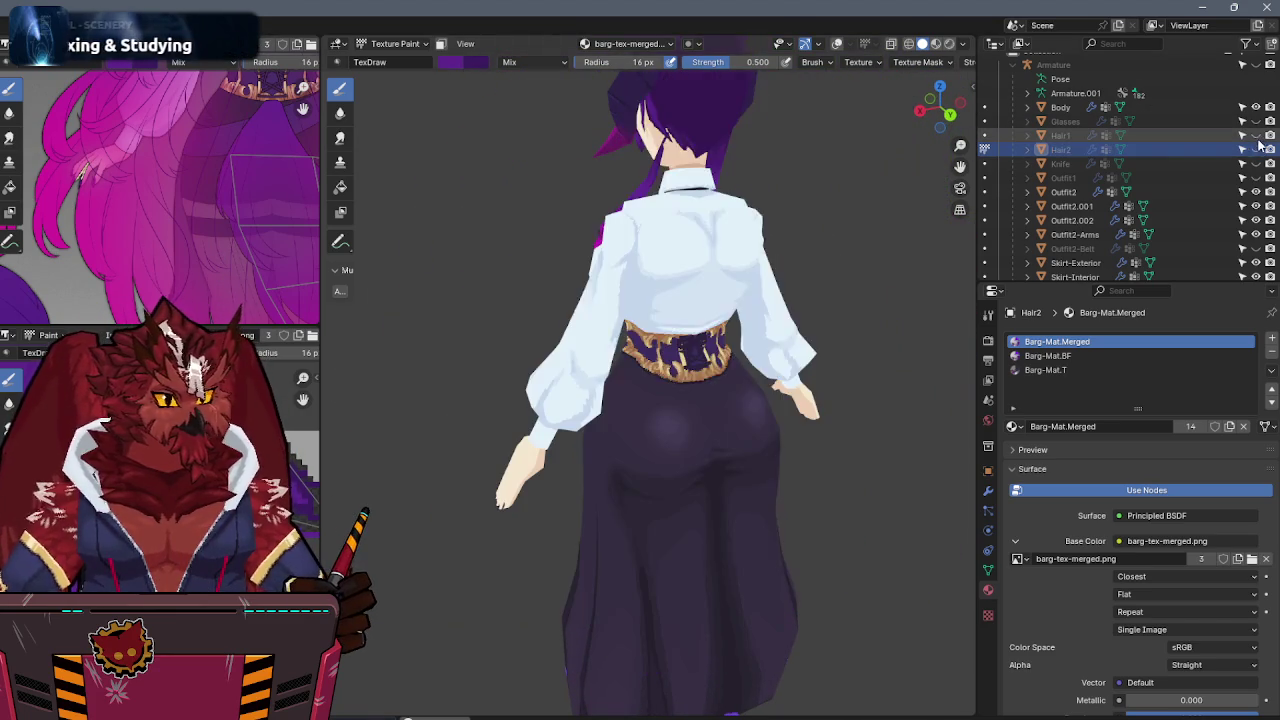
# Show the pink-ponytail Hair1 mesh and zoom in on the character's back.
pyautogui.click(1256, 135)
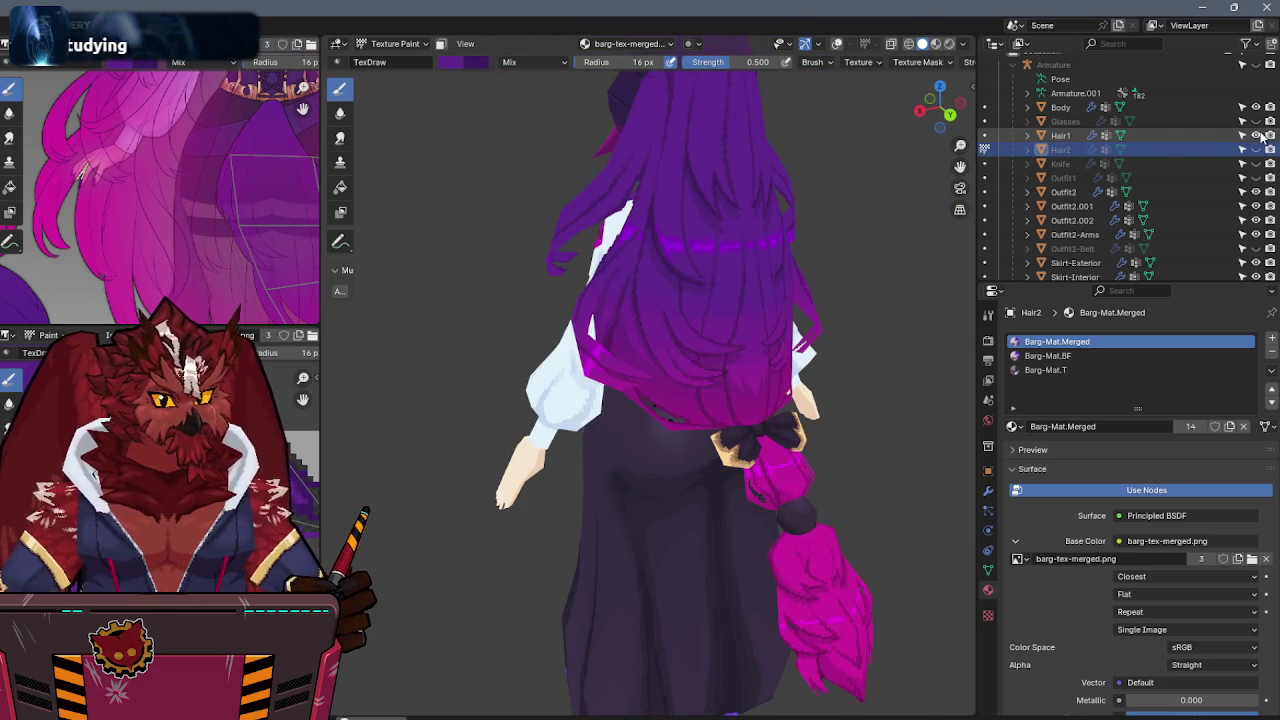
pyautogui.moveTo(690, 240)
pyautogui.mouseDown(button='middle')
pyautogui.moveTo(724, 214)
pyautogui.moveTo(694, 270)
pyautogui.moveTo(692, 240)
pyautogui.mouseUp(button='middle')
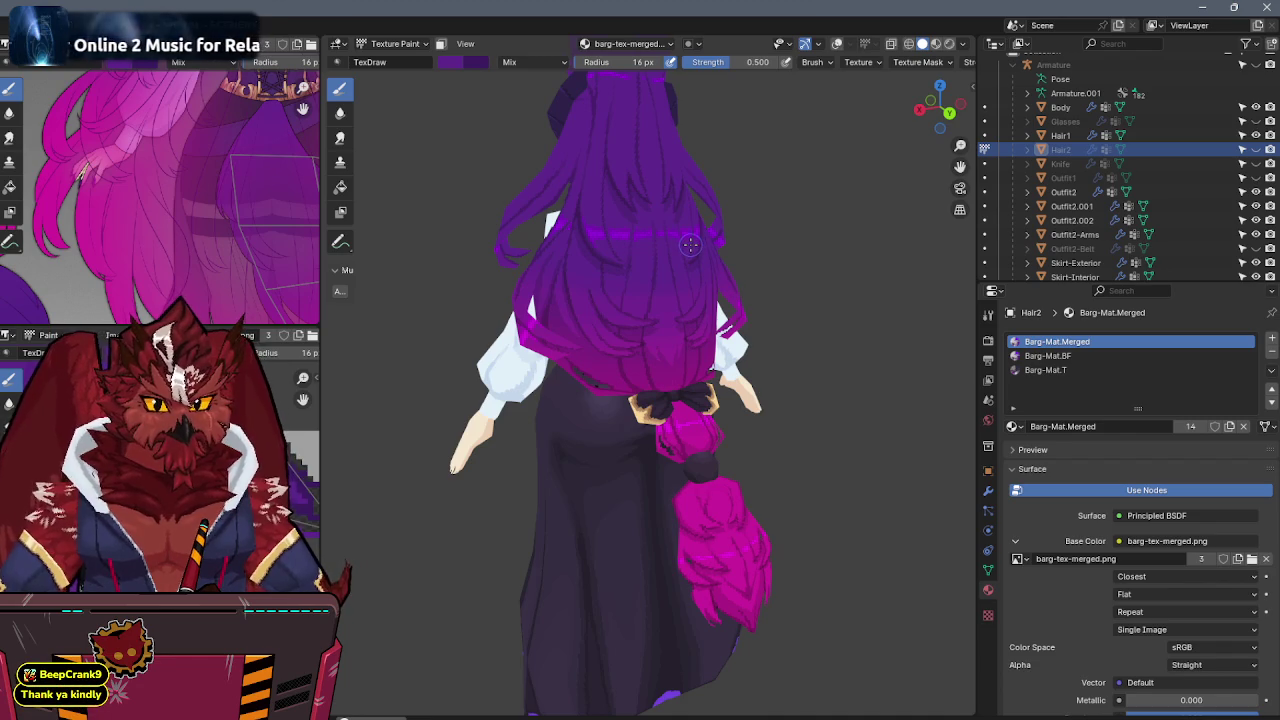
pyautogui.scroll(1, 690, 245)
pyautogui.scroll(1, 687, 255)
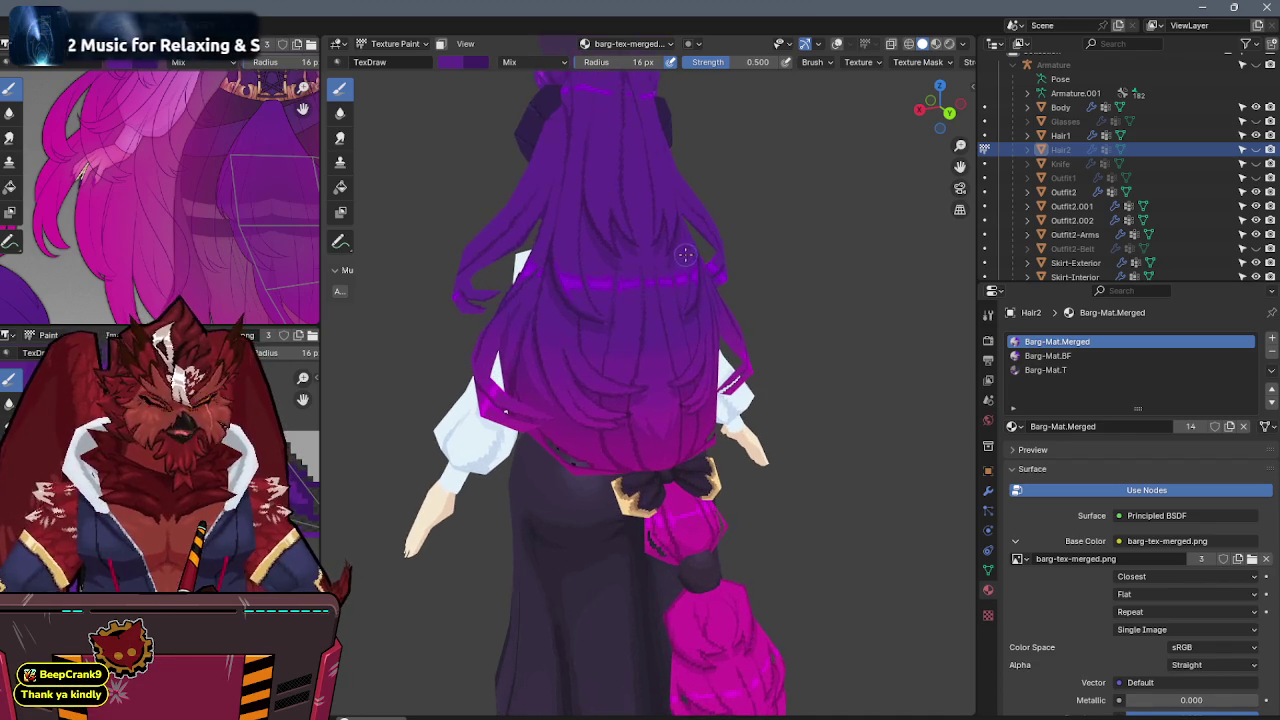
# Hide Hair1, show Hair2 again, and zoom in close on the purple hair.
pyautogui.click(1256, 135)
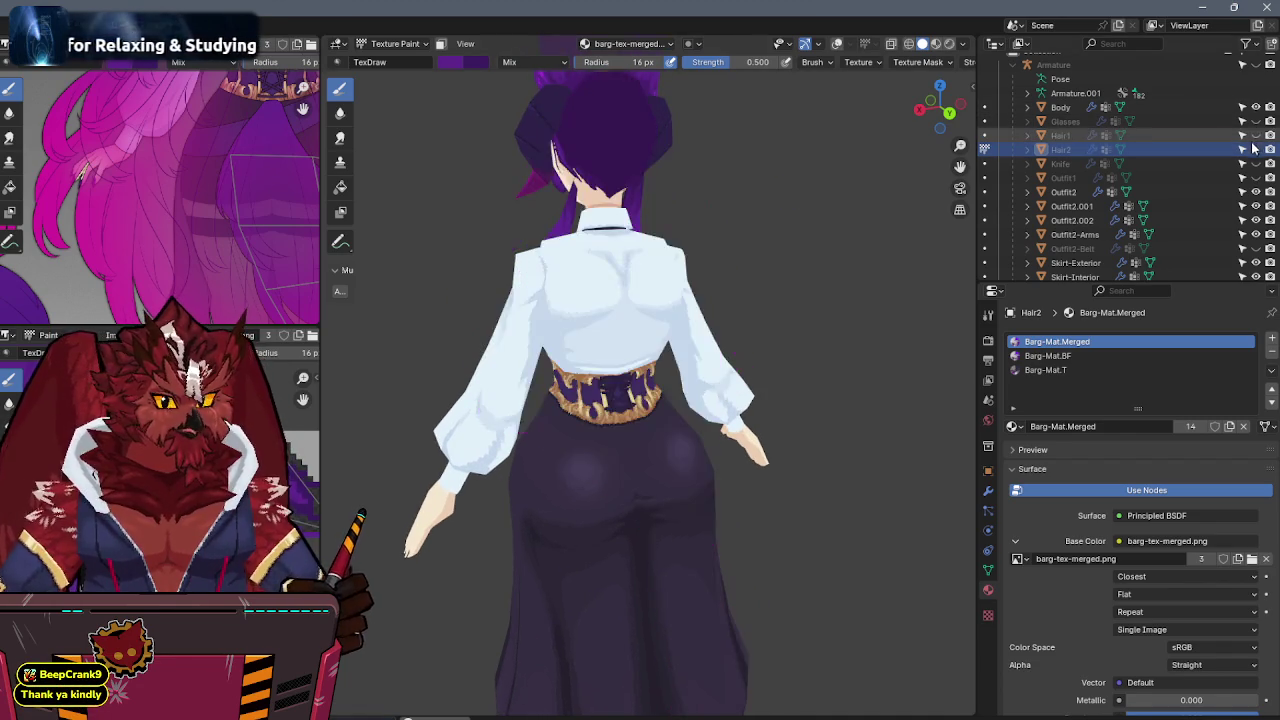
pyautogui.click(1256, 149)
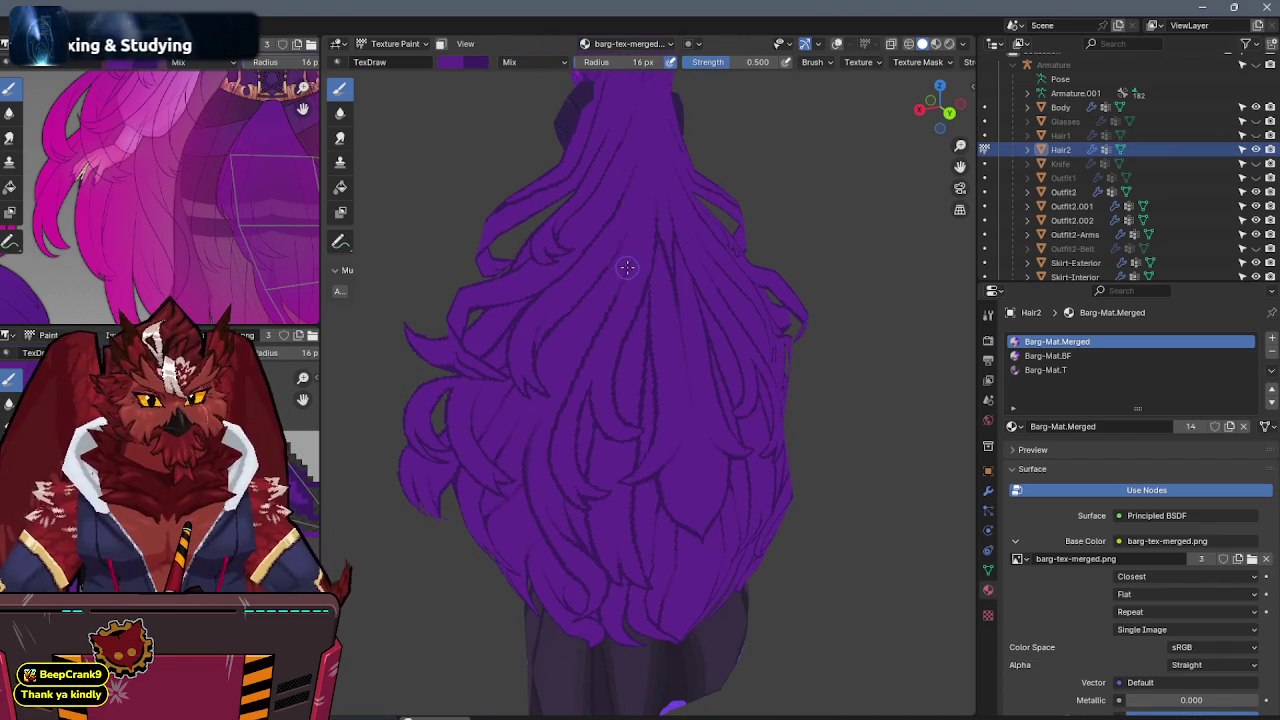
pyautogui.scroll(1, 626, 268)
pyautogui.scroll(1, 645, 255)
pyautogui.scroll(1, 662, 240)
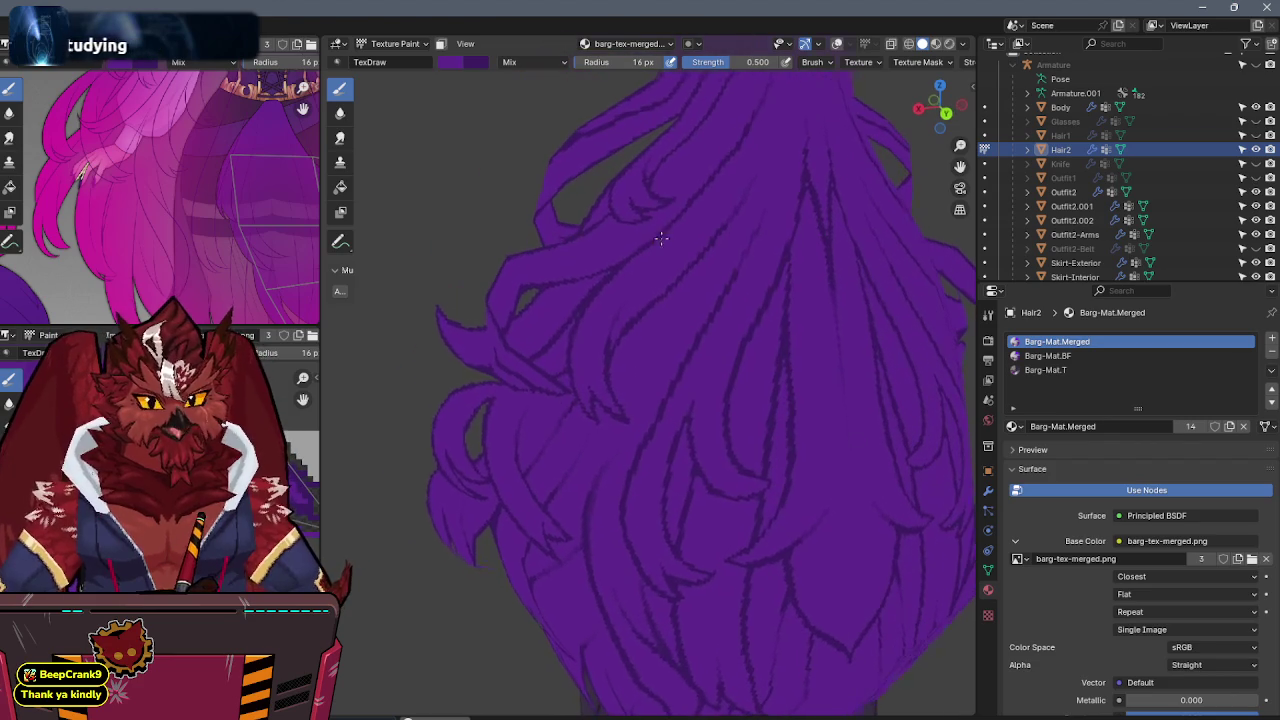
pyautogui.scroll(1, 662, 240)
pyautogui.scroll(2, 600, 250)
pyautogui.moveTo(600, 250); pyautogui.dragTo(540, 385, button='middle')
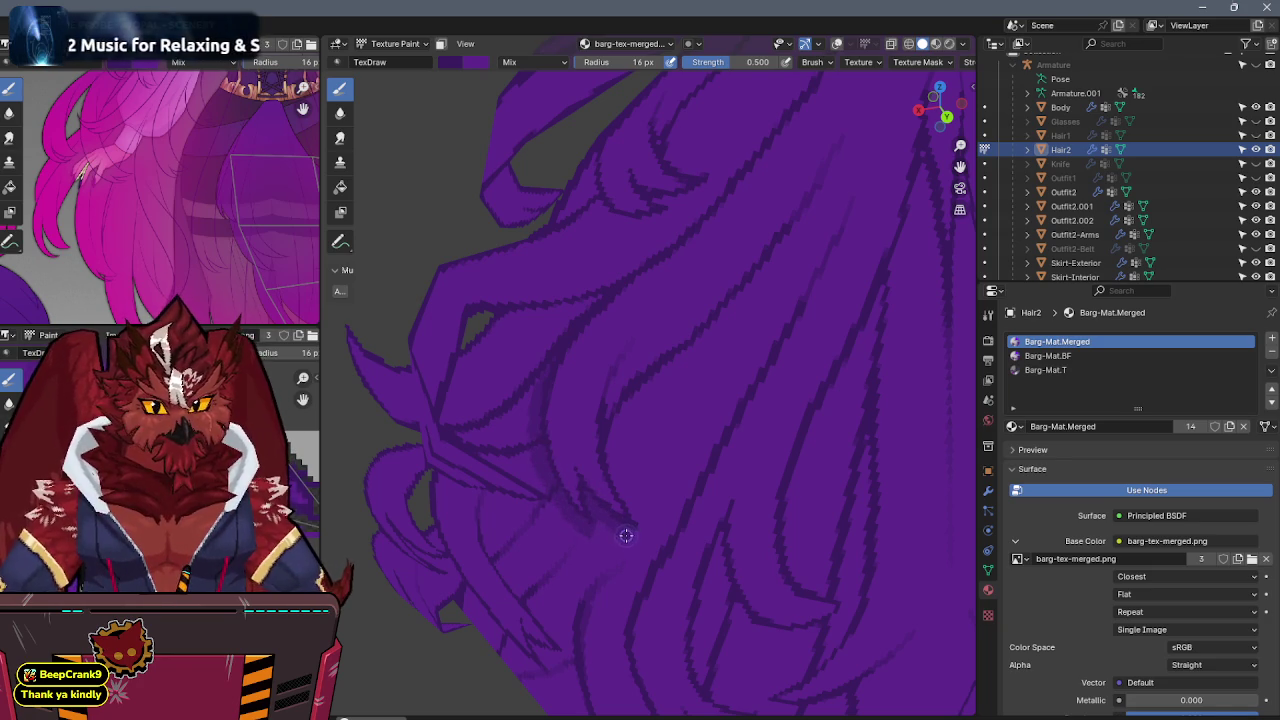
pyautogui.moveTo(686, 406)
pyautogui.mouseDown(button='middle')
pyautogui.moveTo(644, 405)
pyautogui.moveTo(658, 250)
pyautogui.mouseUp(button='middle')
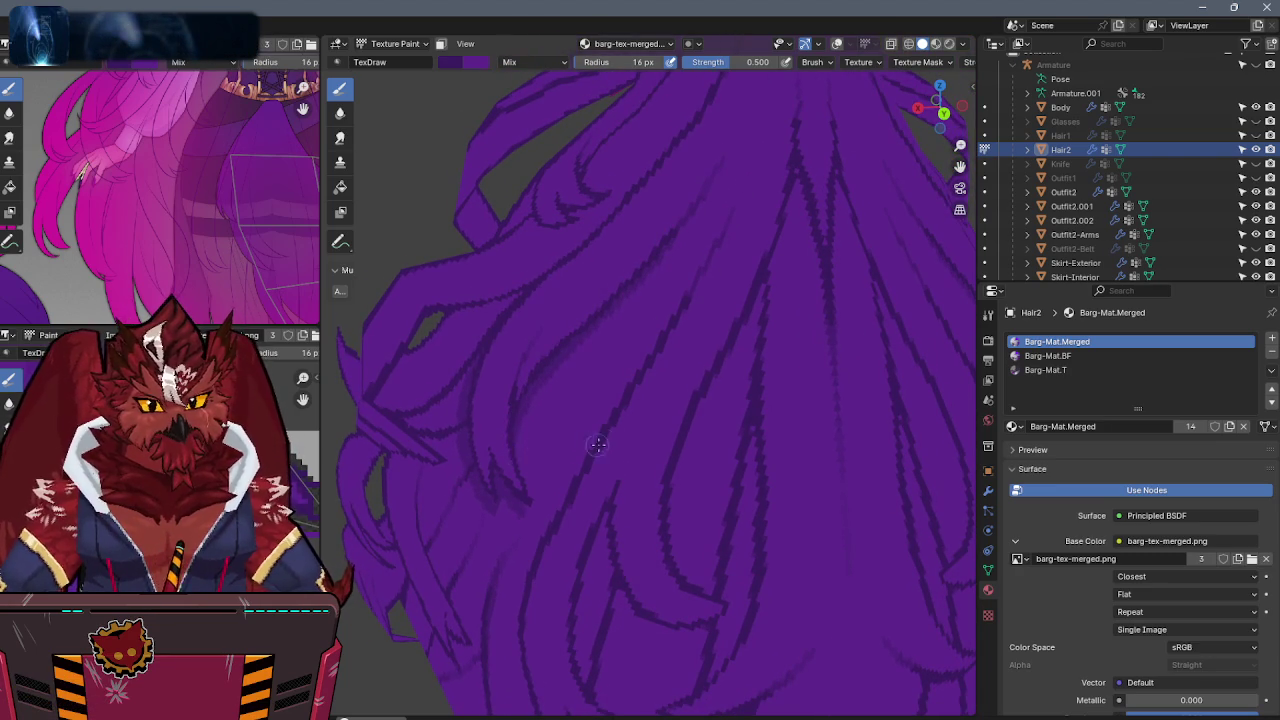
pyautogui.keyDown('shift'); pyautogui.moveTo(591, 444); pyautogui.dragTo(586, 301, button='middle'); pyautogui.keyUp('shift')
pyautogui.scroll(-3, 584, 244)
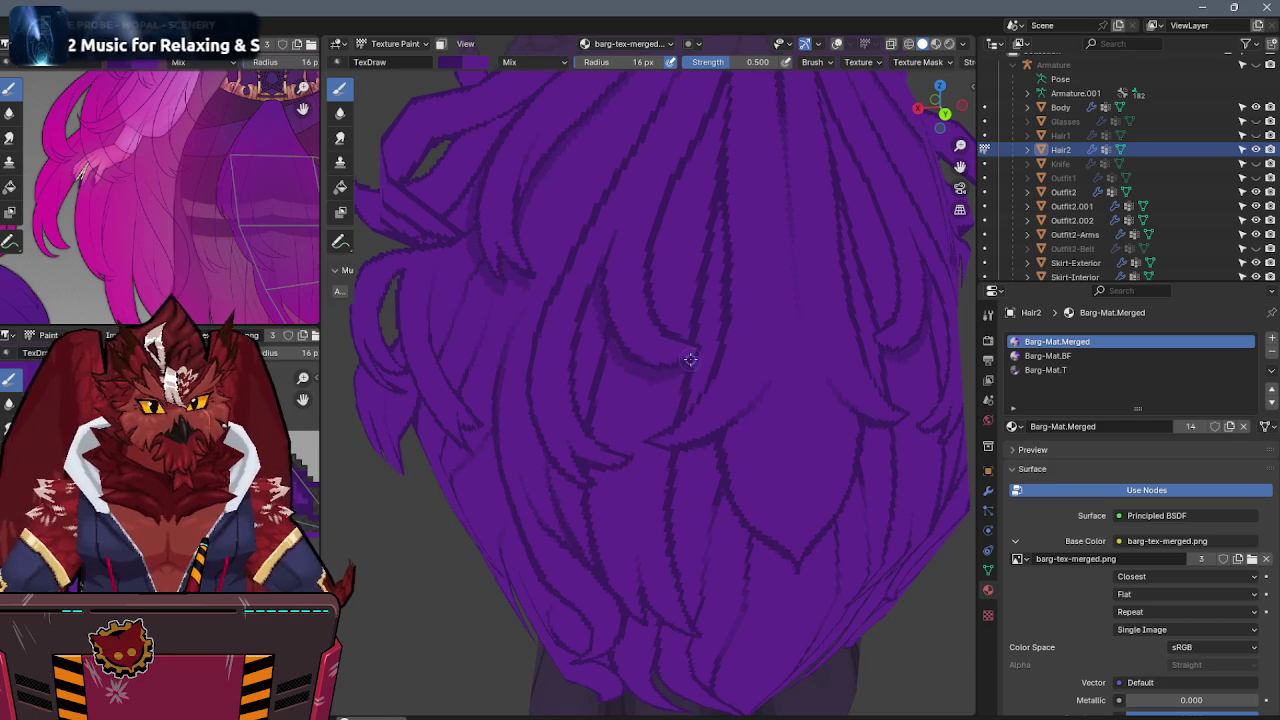
pyautogui.moveTo(695, 339); pyautogui.dragTo(690, 336, button='middle')
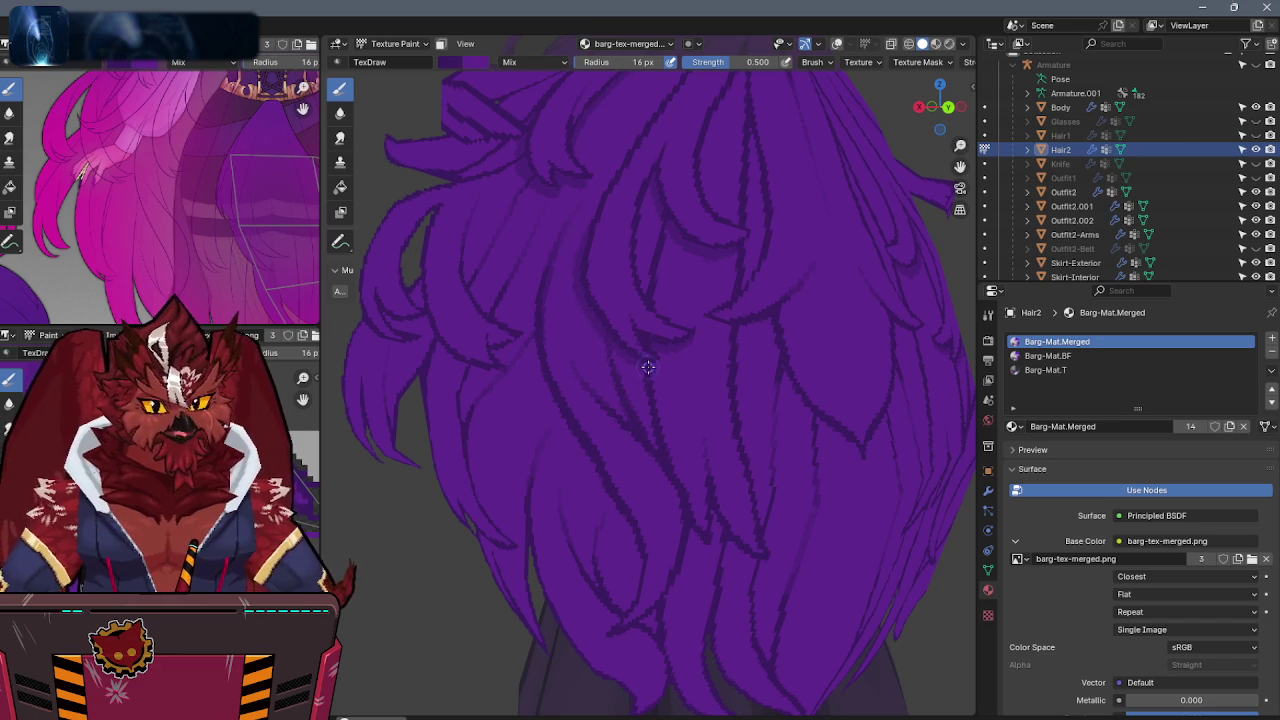
pyautogui.moveTo(609, 434); pyautogui.dragTo(629, 350, button='middle')
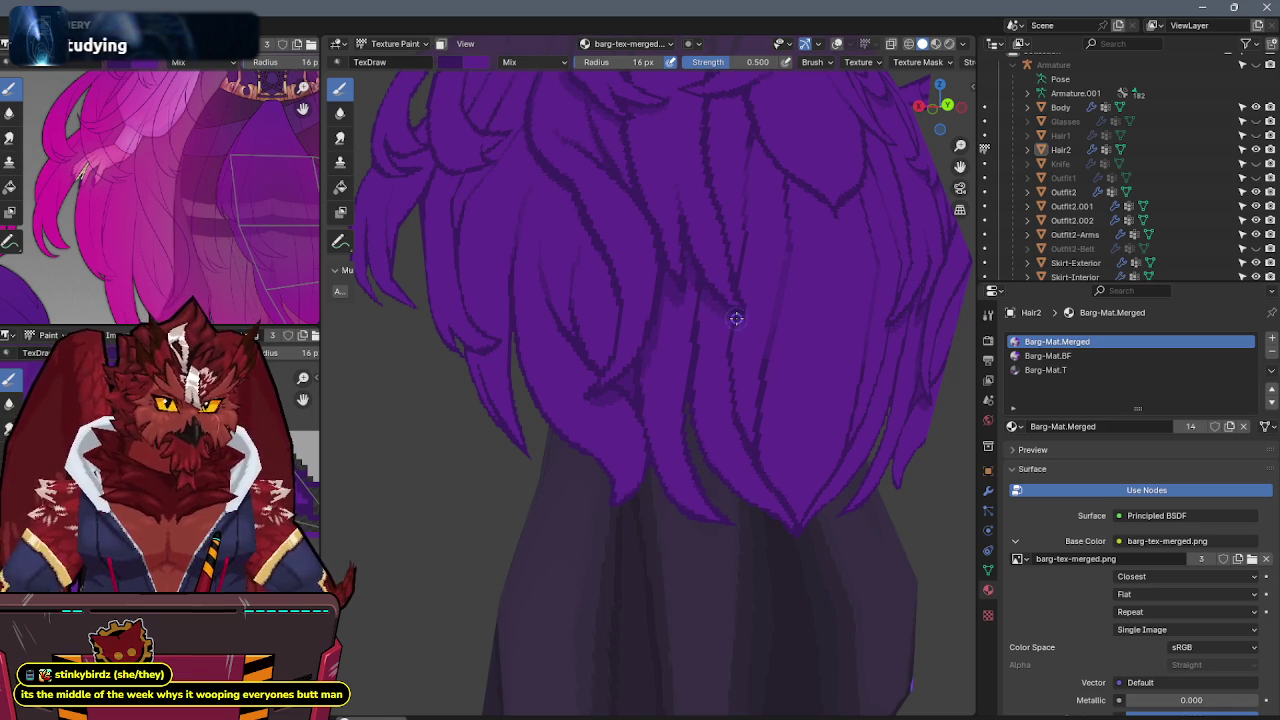
pyautogui.moveTo(736, 320)
pyautogui.mouseDown(button='middle')
pyautogui.moveTo(719, 350)
pyautogui.moveTo(734, 289)
pyautogui.moveTo(675, 338)
pyautogui.moveTo(634, 329)
pyautogui.mouseUp(button='middle')
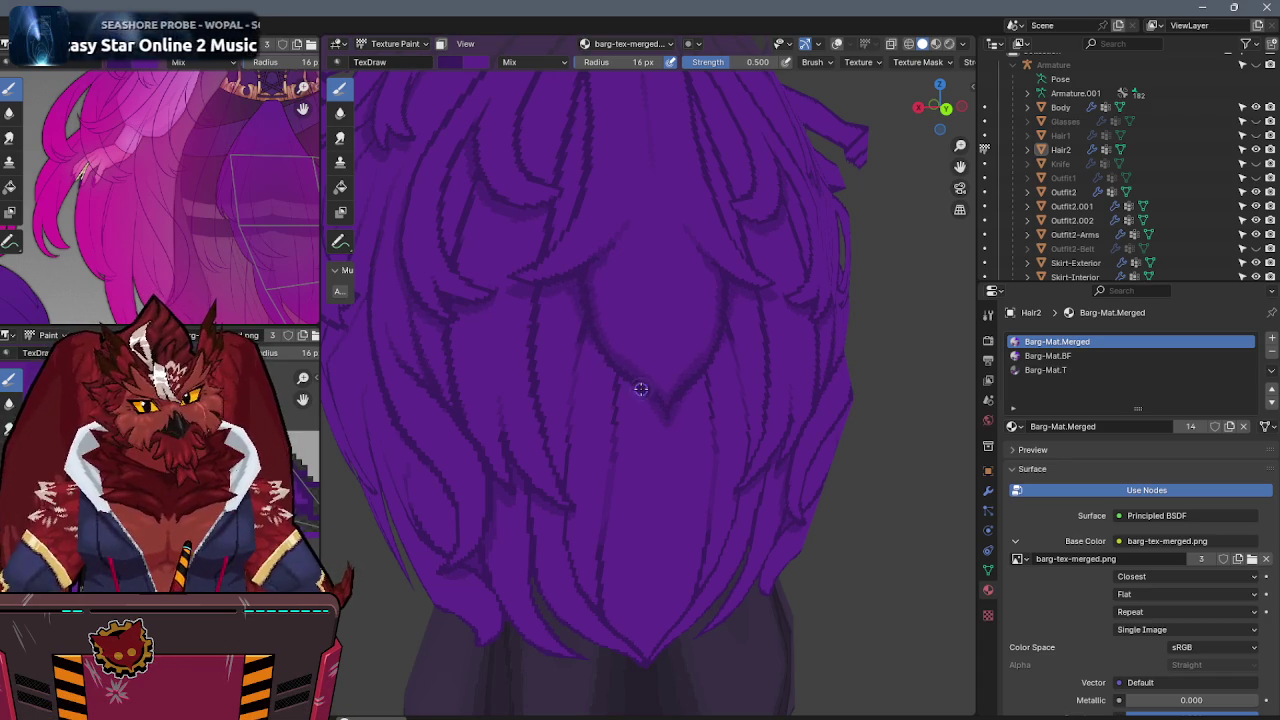
pyautogui.moveTo(591, 306)
pyautogui.mouseDown(button='middle')
pyautogui.moveTo(617, 277)
pyautogui.moveTo(594, 277)
pyautogui.moveTo(616, 200)
pyautogui.moveTo(609, 220)
pyautogui.moveTo(543, 211)
pyautogui.mouseUp(button='middle')
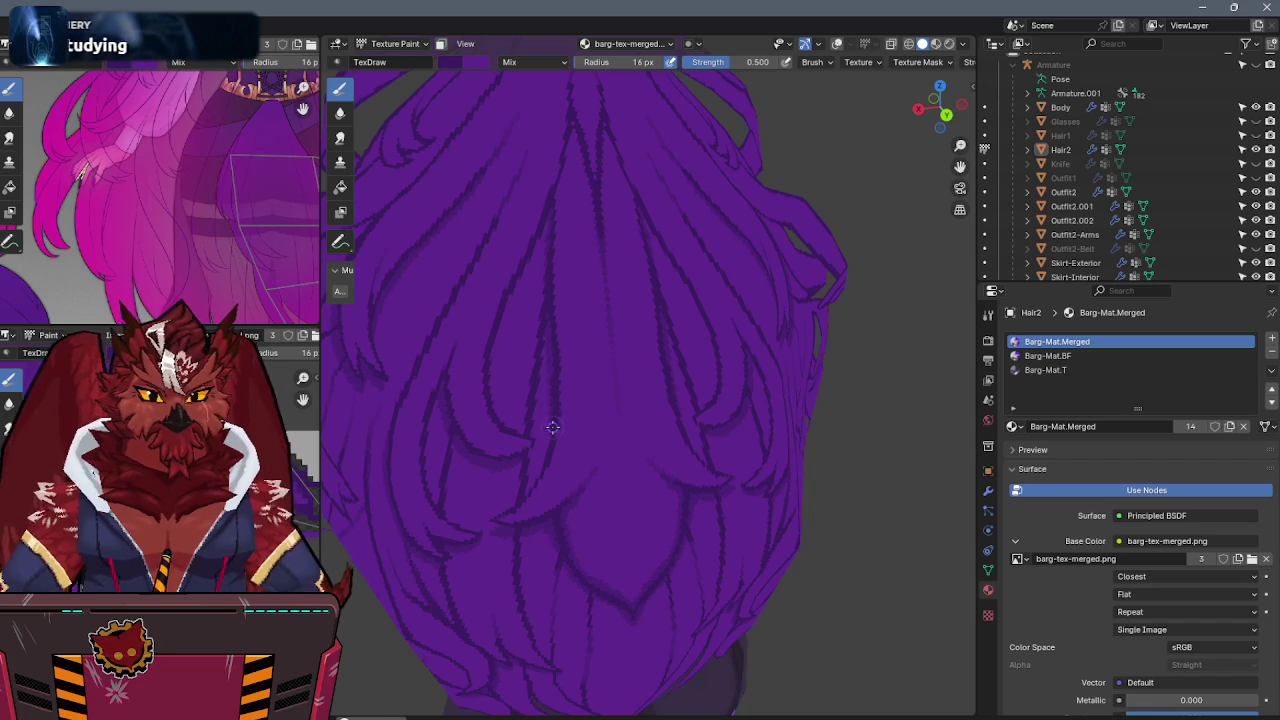
pyautogui.moveTo(566, 376); pyautogui.dragTo(570, 405, button='middle')
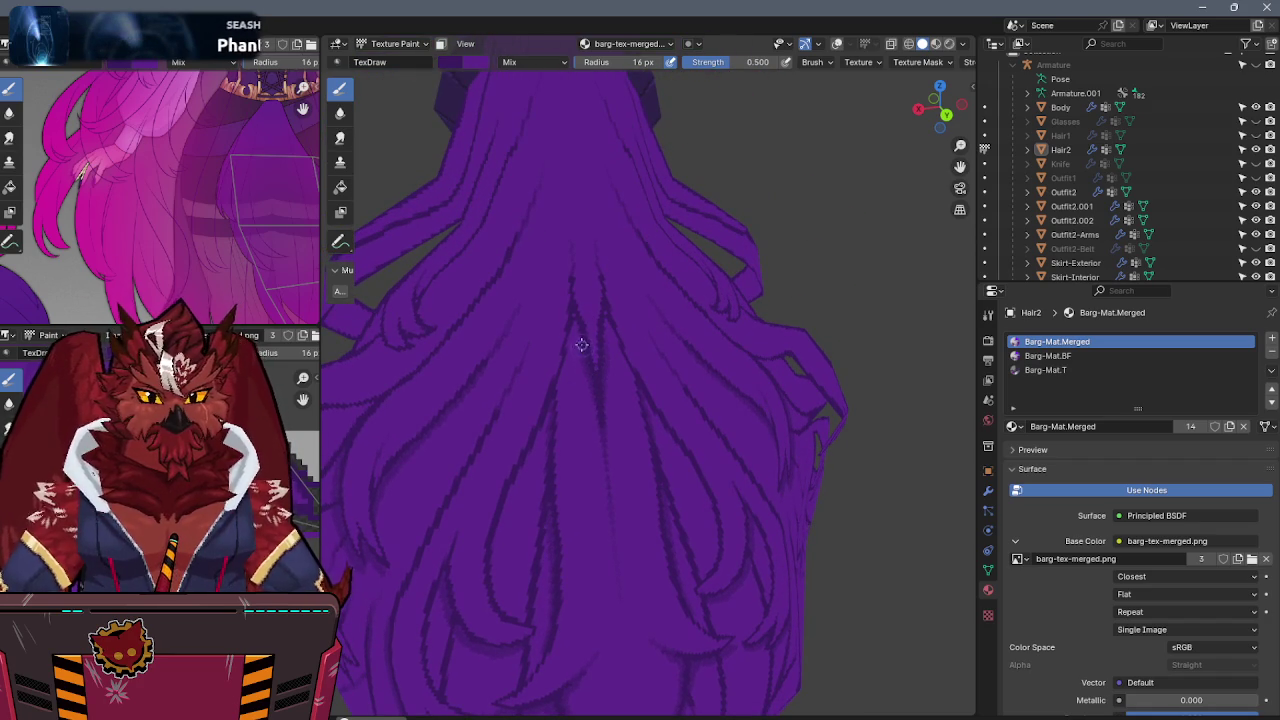
pyautogui.moveTo(572, 311); pyautogui.dragTo(600, 239, button='middle')
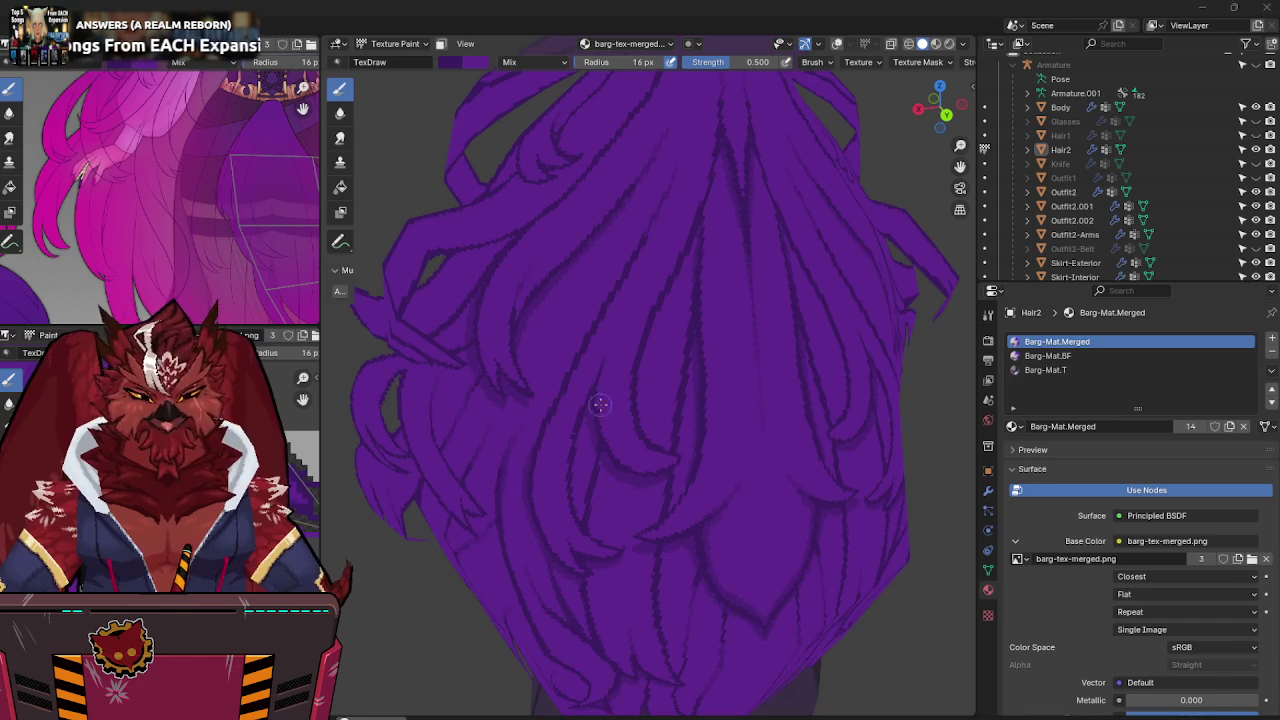
pyautogui.moveTo(580, 423); pyautogui.dragTo(651, 374, button='middle')
pyautogui.moveTo(447, 491); pyautogui.dragTo(470, 428, button='middle')
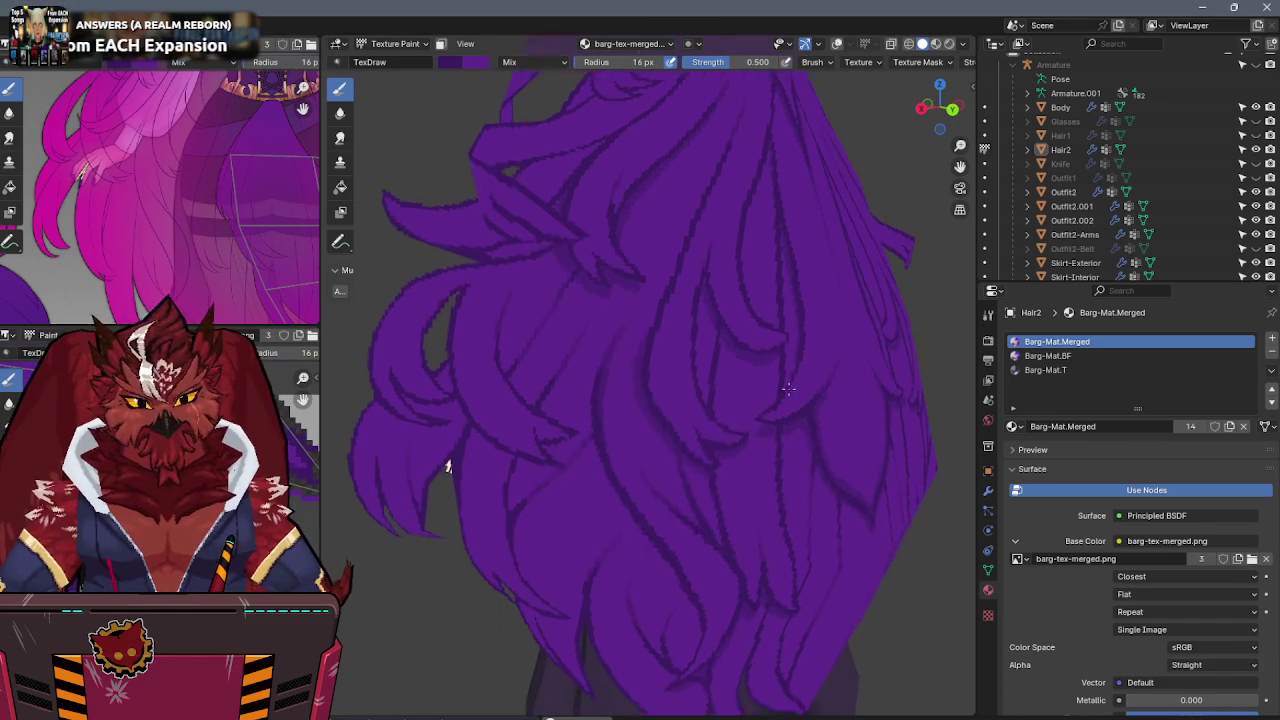
pyautogui.moveTo(415, 260)
pyautogui.mouseDown(button='middle')
pyautogui.moveTo(600, 253)
pyautogui.moveTo(571, 223)
pyautogui.moveTo(547, 234)
pyautogui.moveTo(575, 261)
pyautogui.mouseUp(button='middle')
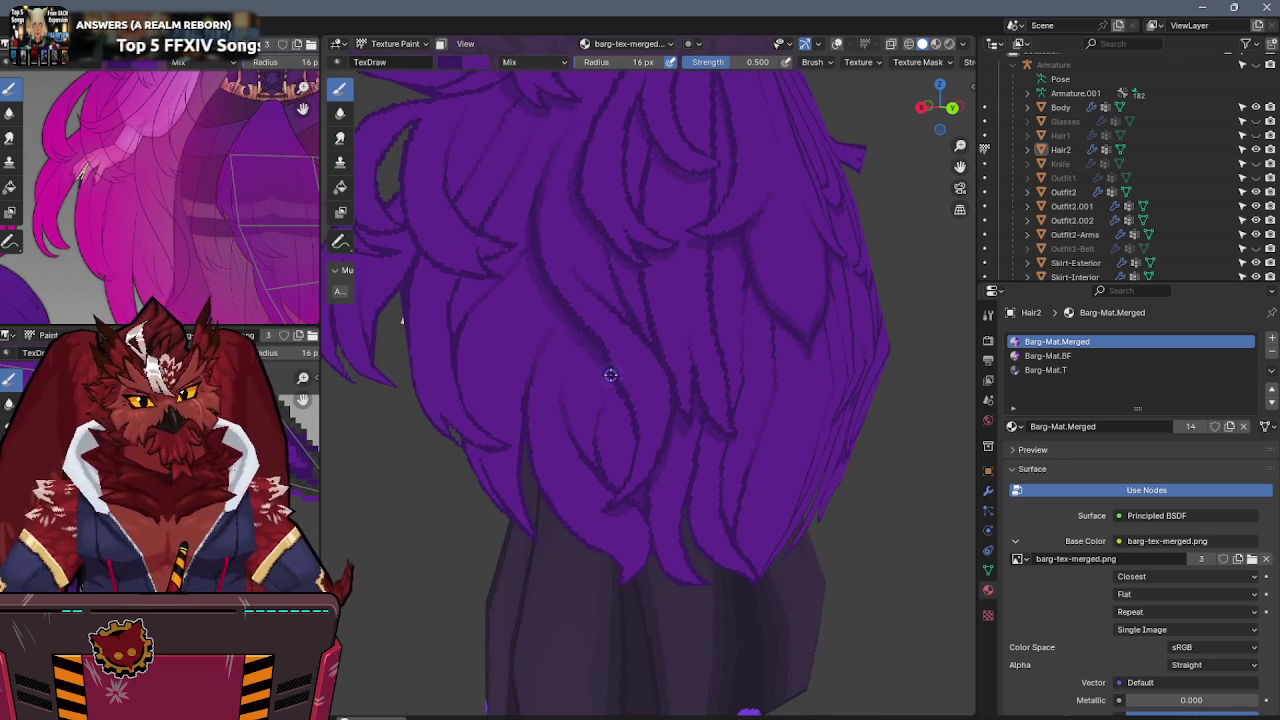
pyautogui.moveTo(634, 444)
pyautogui.mouseDown(button='middle')
pyautogui.moveTo(634, 366)
pyautogui.moveTo(614, 300)
pyautogui.moveTo(629, 320)
pyautogui.moveTo(624, 309)
pyautogui.moveTo(552, 244)
pyautogui.moveTo(574, 284)
pyautogui.moveTo(546, 263)
pyautogui.moveTo(514, 263)
pyautogui.moveTo(548, 314)
pyautogui.moveTo(605, 315)
pyautogui.moveTo(555, 286)
pyautogui.mouseUp(button='middle')
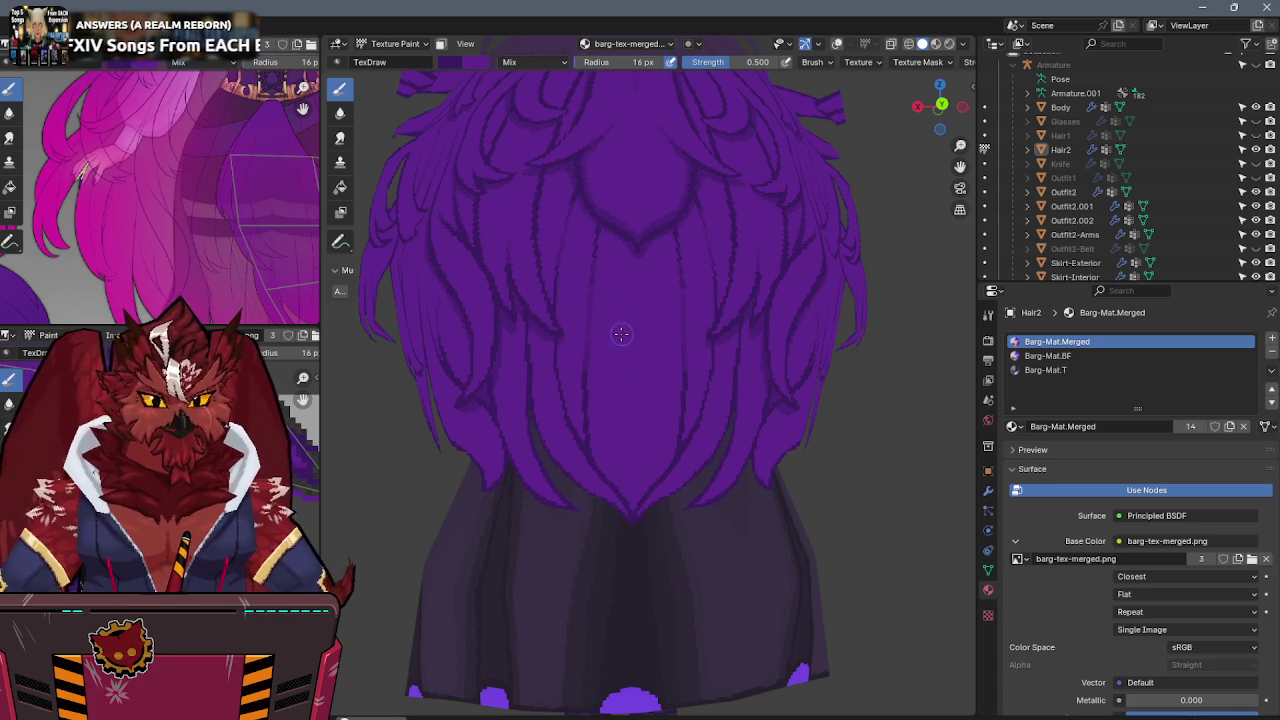
pyautogui.scroll(2, 620, 357)
pyautogui.moveTo(620, 357); pyautogui.dragTo(650, 360, button='middle')
pyautogui.scroll(-3, 650, 360)
pyautogui.scroll(-2, 620, 300)
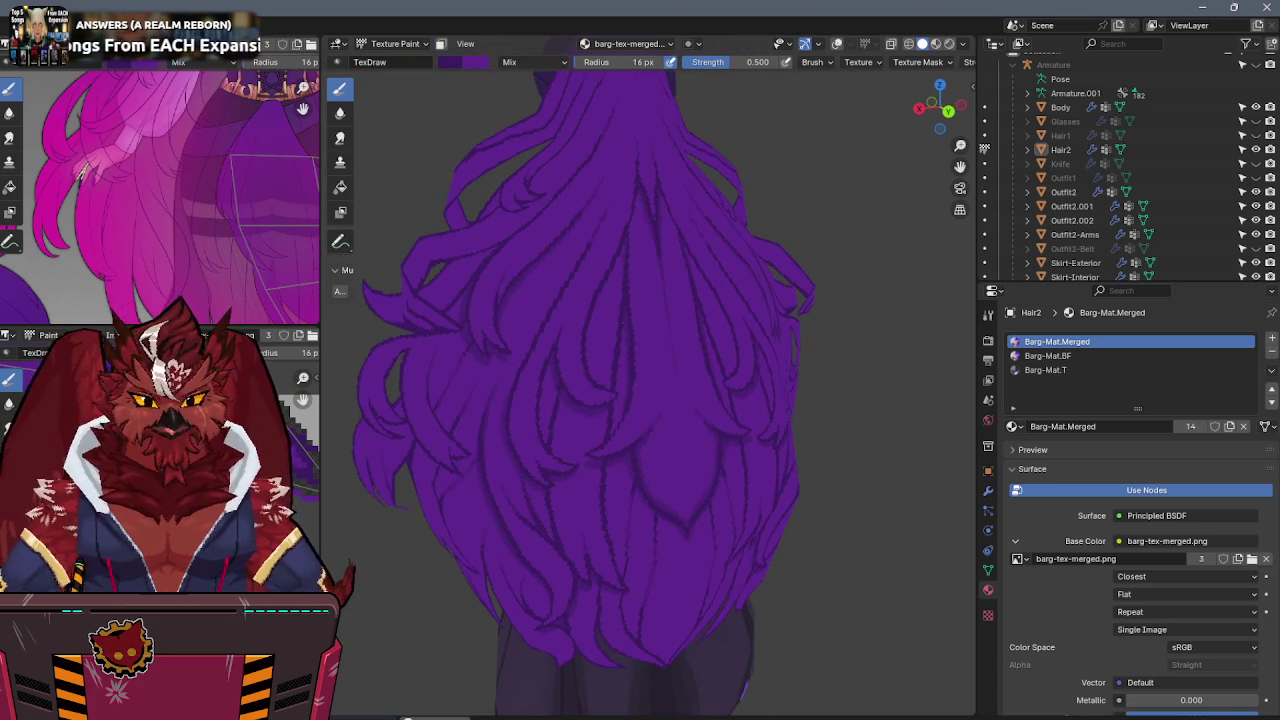
pyautogui.moveTo(590, 242)
pyautogui.mouseDown(button='middle')
pyautogui.moveTo(600, 280)
pyautogui.moveTo(583, 274)
pyautogui.moveTo(582, 237)
pyautogui.mouseUp(button='middle')
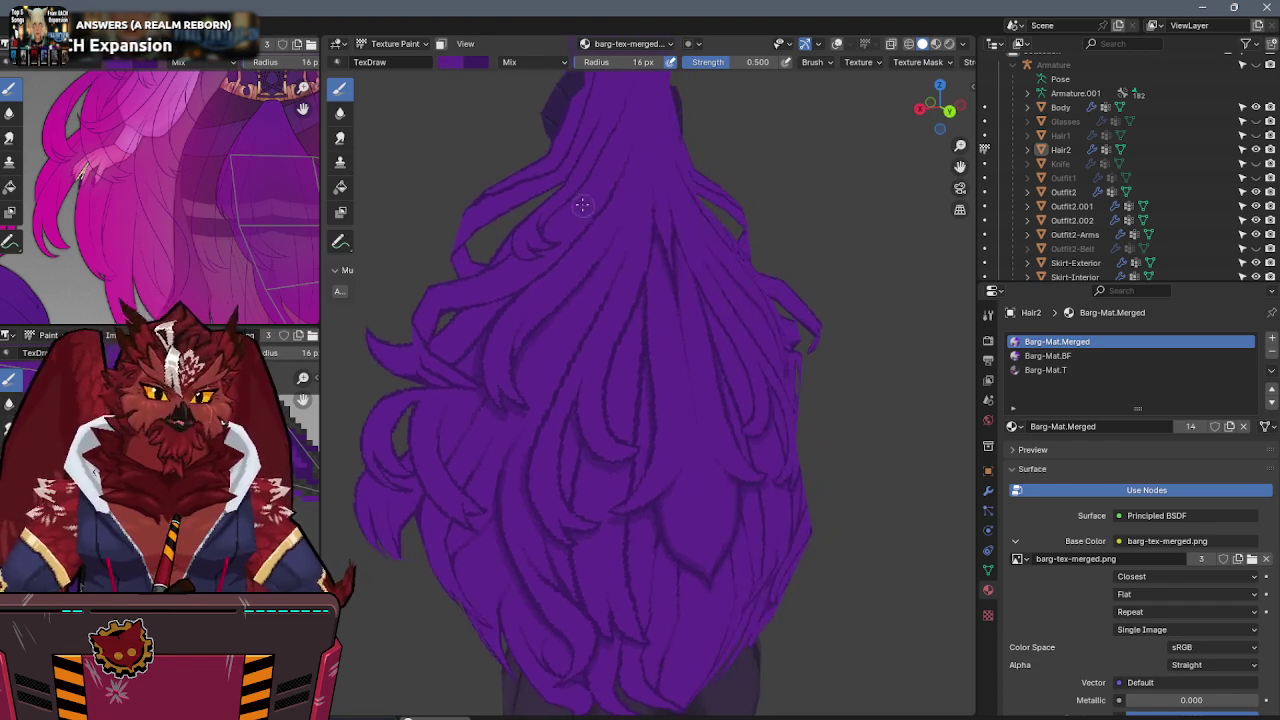
pyautogui.scroll(2, 585, 250)
pyautogui.scroll(2, 595, 290)
pyautogui.scroll(2, 610, 320)
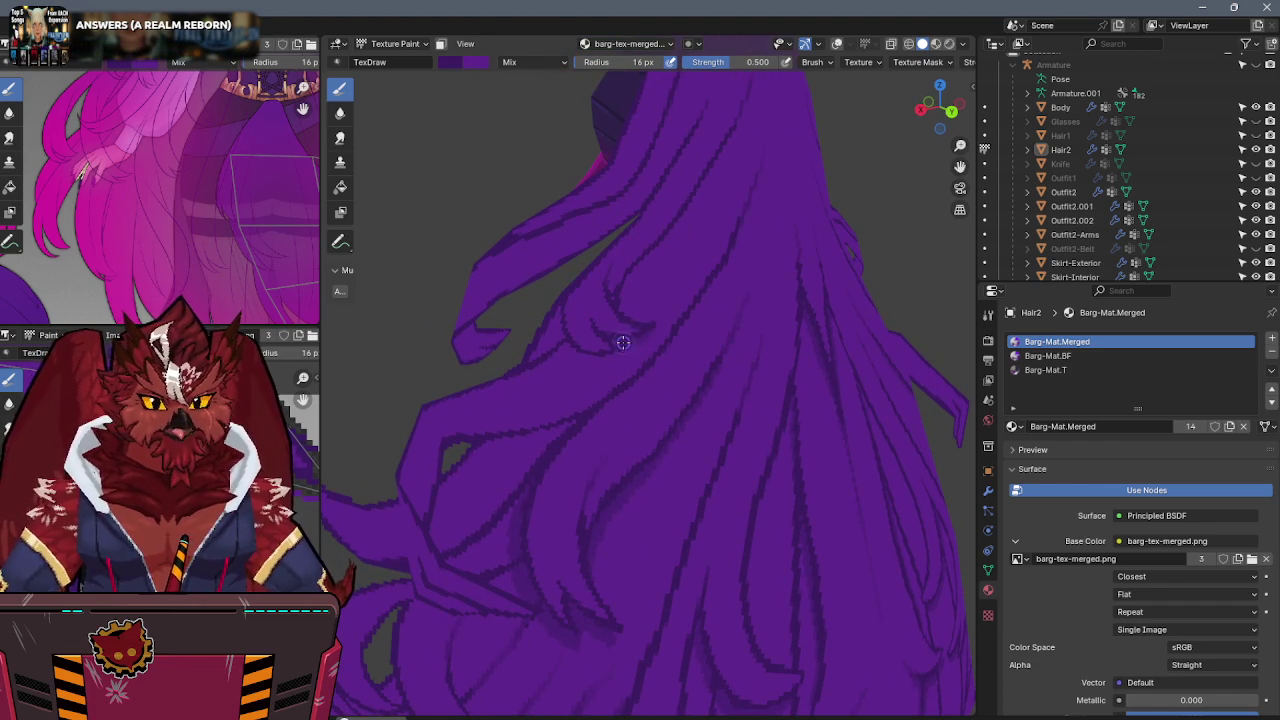
pyautogui.moveTo(623, 343); pyautogui.dragTo(609, 349, button='middle')
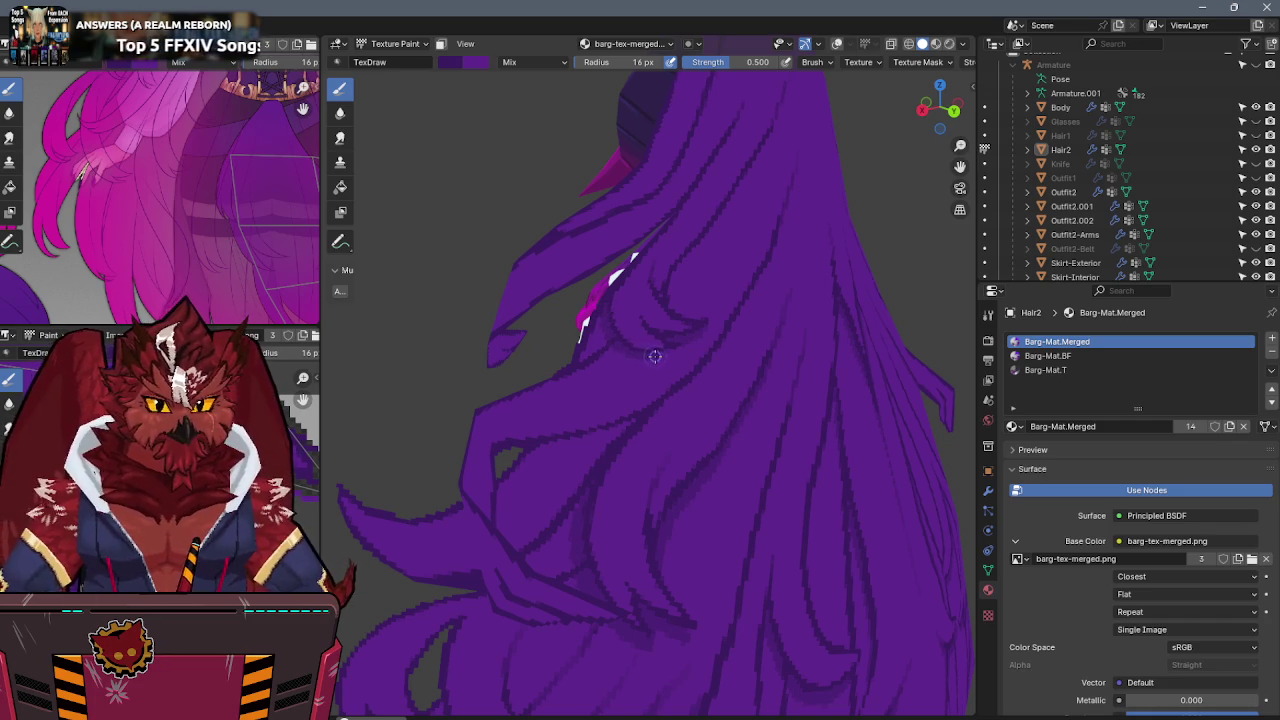
pyautogui.scroll(-2, 692, 292)
pyautogui.scroll(-2, 700, 290)
pyautogui.scroll(-3, 760, 280)
pyautogui.scroll(7, 674, 281)
pyautogui.moveTo(674, 281)
pyautogui.mouseDown(button='middle')
pyautogui.moveTo(670, 210)
pyautogui.moveTo(668, 340)
pyautogui.moveTo(615, 340)
pyautogui.moveTo(606, 277)
pyautogui.moveTo(767, 314)
pyautogui.moveTo(797, 298)
pyautogui.moveTo(791, 286)
pyautogui.moveTo(649, 311)
pyautogui.mouseUp(button='middle')
pyautogui.scroll(1, 655, 318)
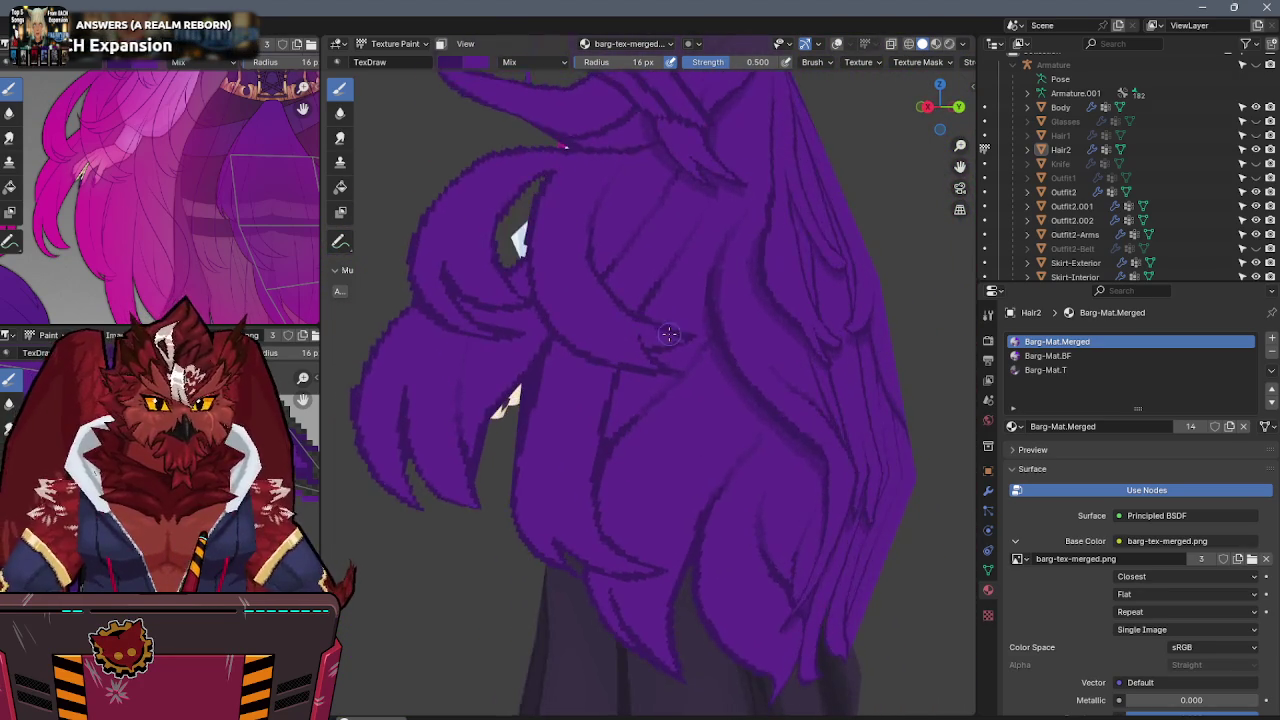
pyautogui.scroll(2, 670, 330)
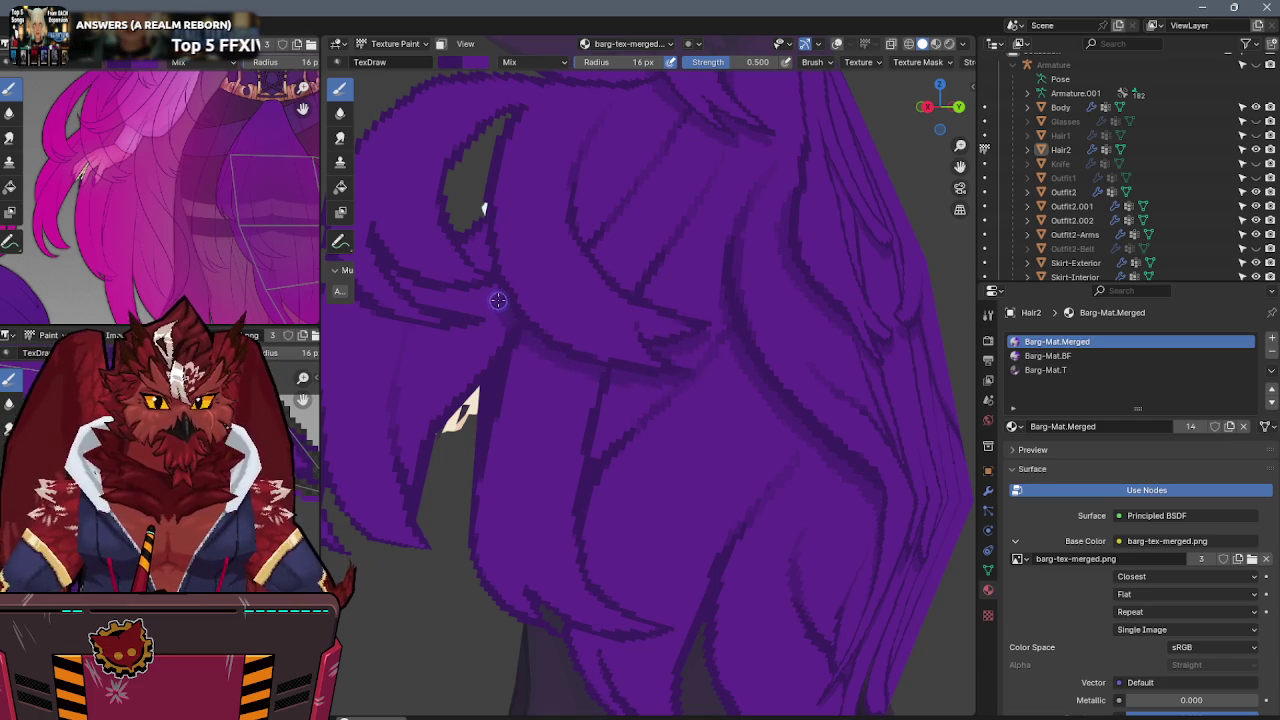
pyautogui.scroll(-2, 499, 287)
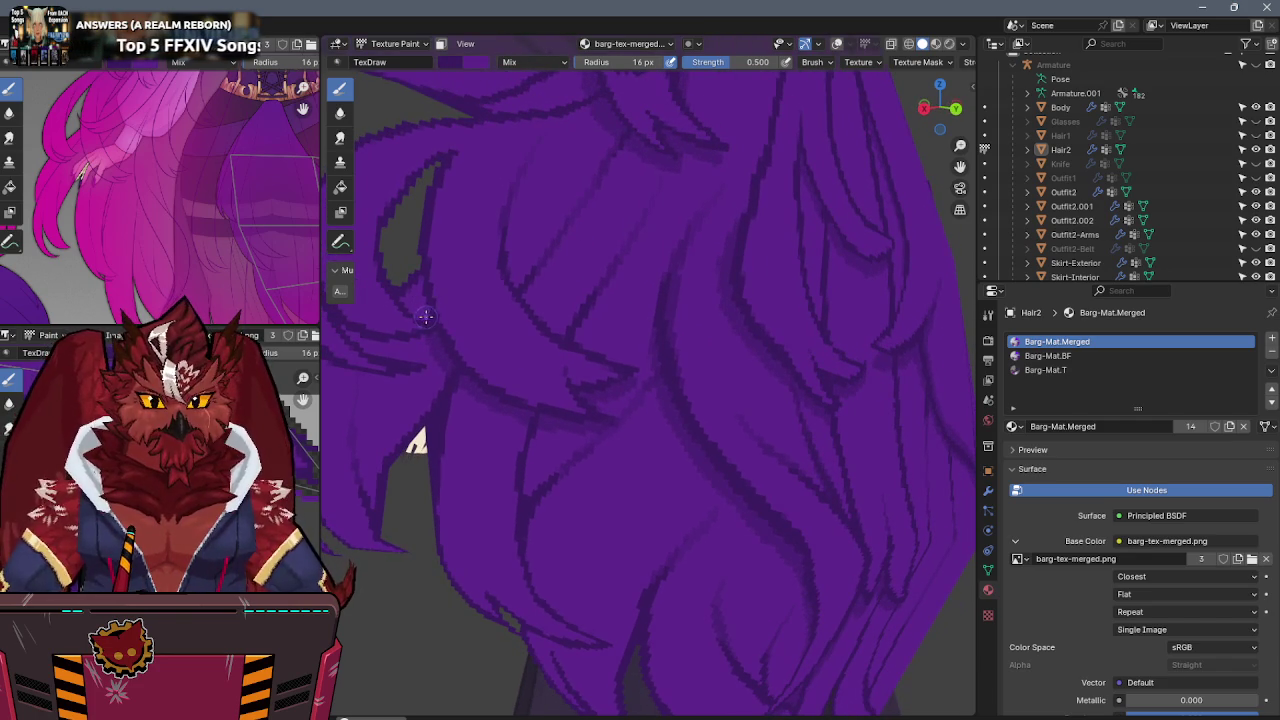
pyautogui.scroll(-2, 424, 313)
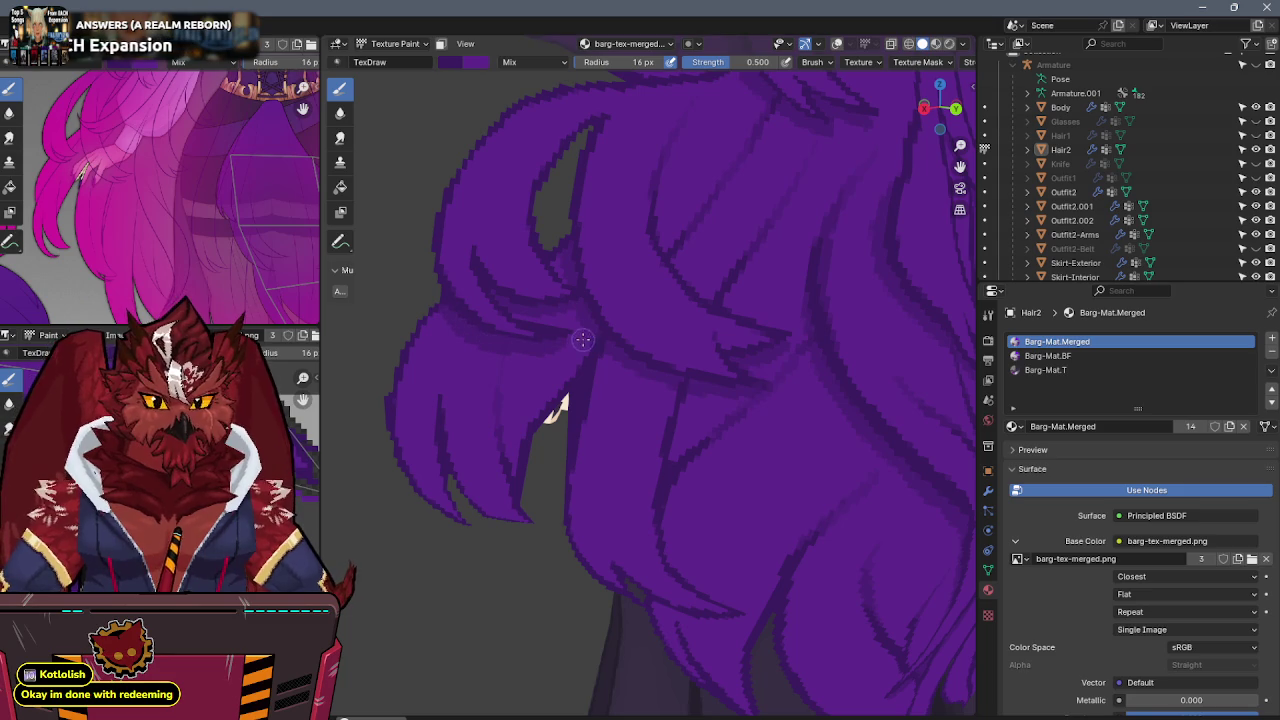
pyautogui.scroll(-3, 583, 341)
pyautogui.moveTo(640, 318)
pyautogui.mouseDown(button='middle')
pyautogui.moveTo(628, 340)
pyautogui.moveTo(641, 238)
pyautogui.moveTo(672, 392)
pyautogui.mouseUp(button='middle')
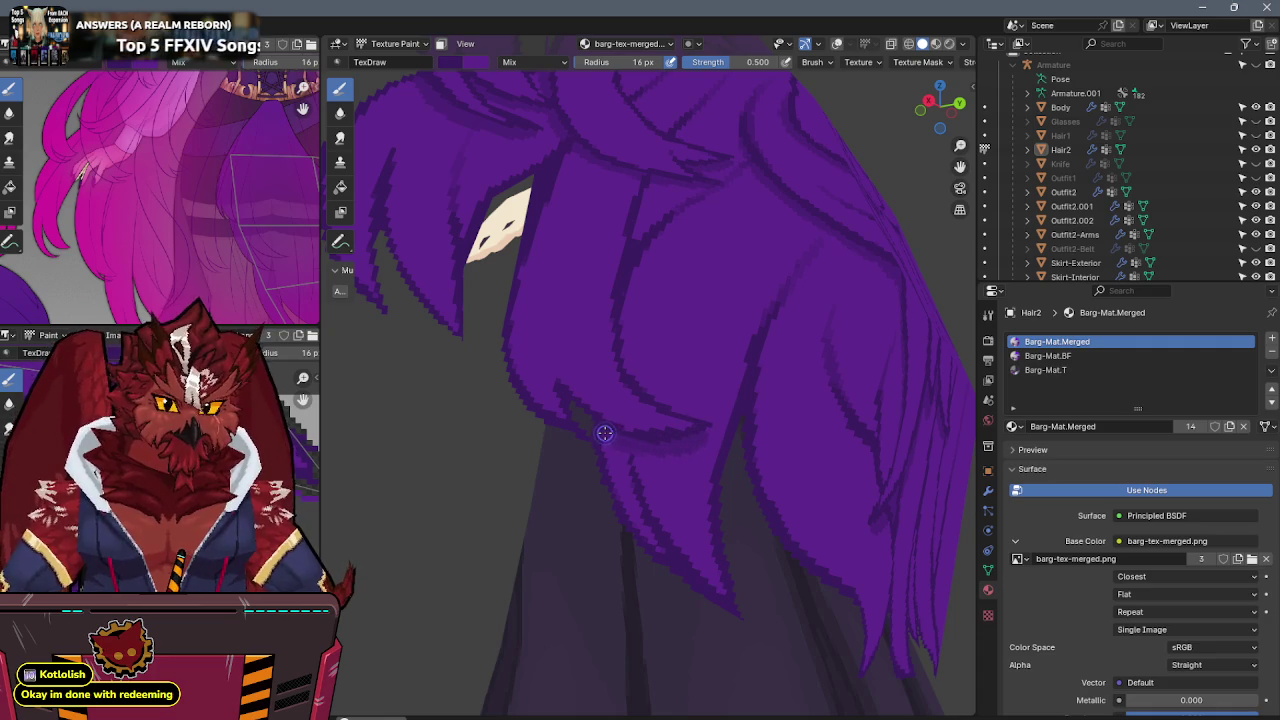
pyautogui.scroll(2, 670, 385)
pyautogui.scroll(2, 640, 387)
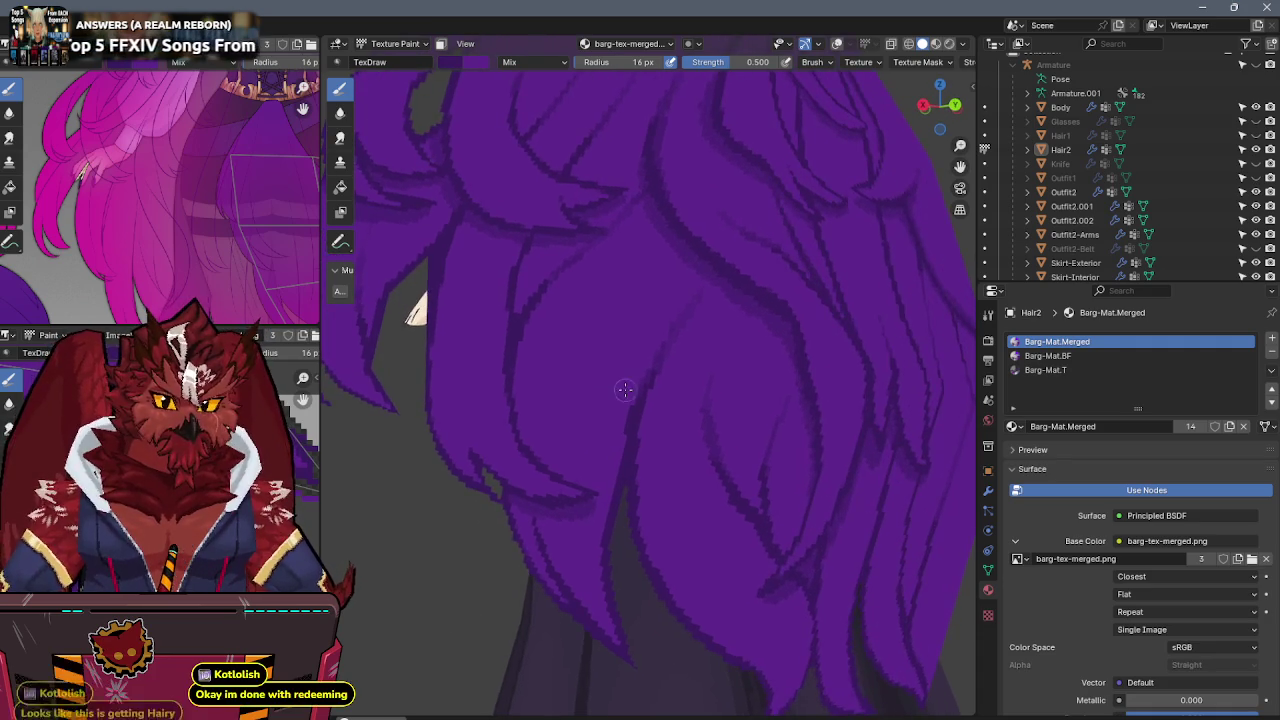
pyautogui.scroll(-2, 628, 387)
pyautogui.scroll(-2, 640, 385)
pyautogui.scroll(4, 619, 417)
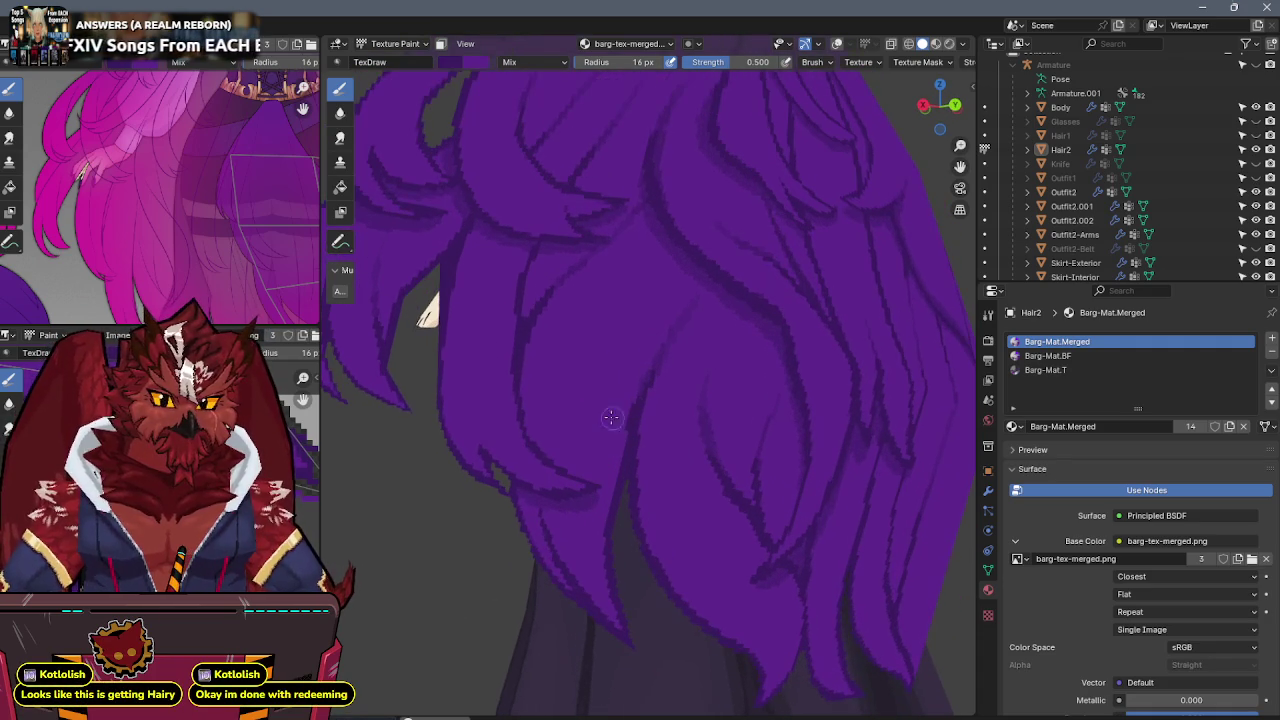
# Set the brush strength to 1 and reframe the view over the hair and ear.
pyautogui.click(750, 62)
pyautogui.write('1')
pyautogui.press('Return')
pyautogui.keyDown('shift'); pyautogui.moveTo(667, 465); pyautogui.dragTo(704, 270, button='middle'); pyautogui.keyUp('shift')
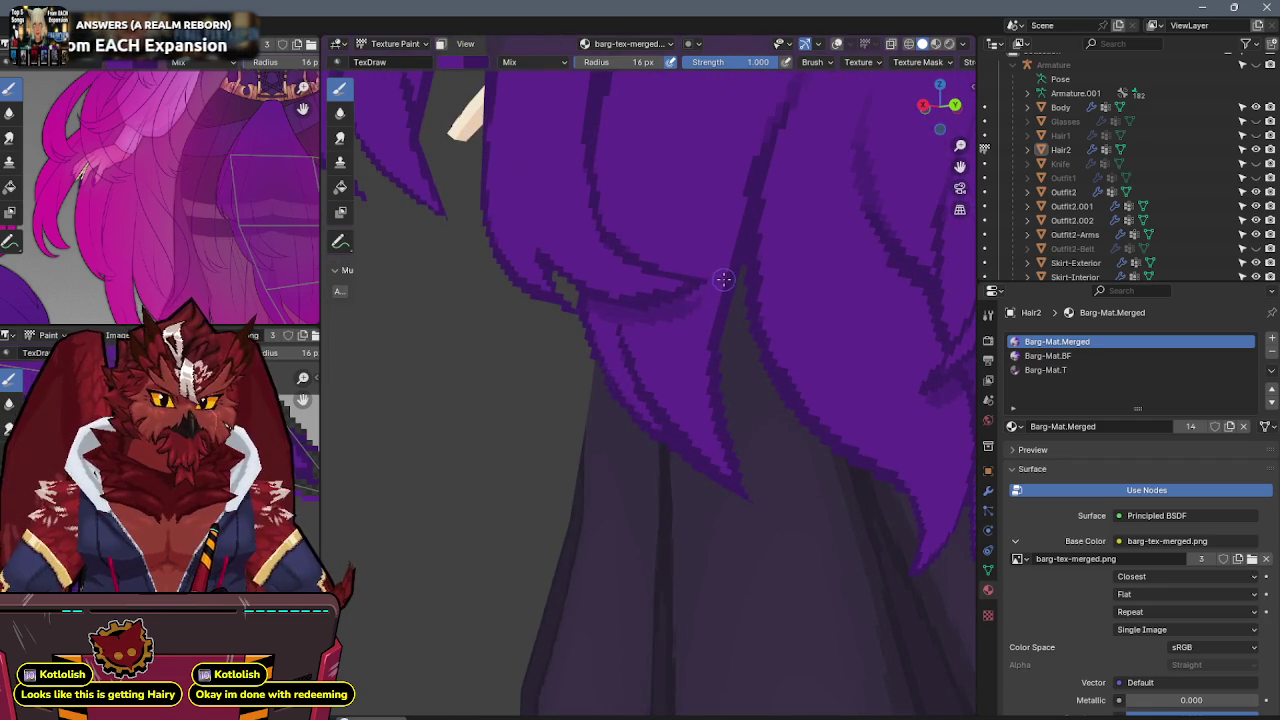
pyautogui.scroll(-4, 717, 278)
pyautogui.scroll(1, 717, 285)
pyautogui.moveTo(717, 285)
pyautogui.mouseDown(button='middle')
pyautogui.moveTo(700, 308)
pyautogui.moveTo(746, 360)
pyautogui.moveTo(640, 334)
pyautogui.moveTo(628, 377)
pyautogui.moveTo(674, 286)
pyautogui.moveTo(674, 214)
pyautogui.moveTo(688, 334)
pyautogui.moveTo(674, 386)
pyautogui.moveTo(736, 377)
pyautogui.moveTo(705, 272)
pyautogui.moveTo(700, 300)
pyautogui.mouseUp(button='middle')
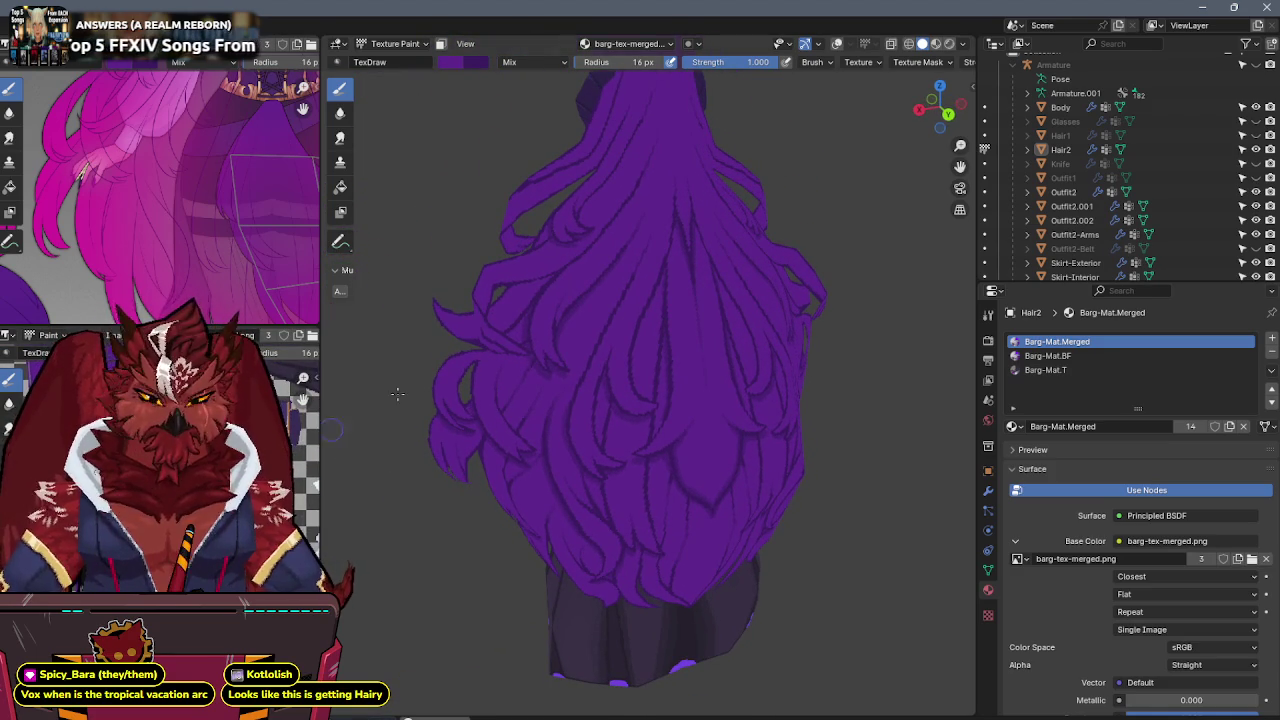
# Tilt to the top of the head and swap the brush colour to the brighter purple.
pyautogui.moveTo(636, 282); pyautogui.dragTo(593, 325, button='middle')
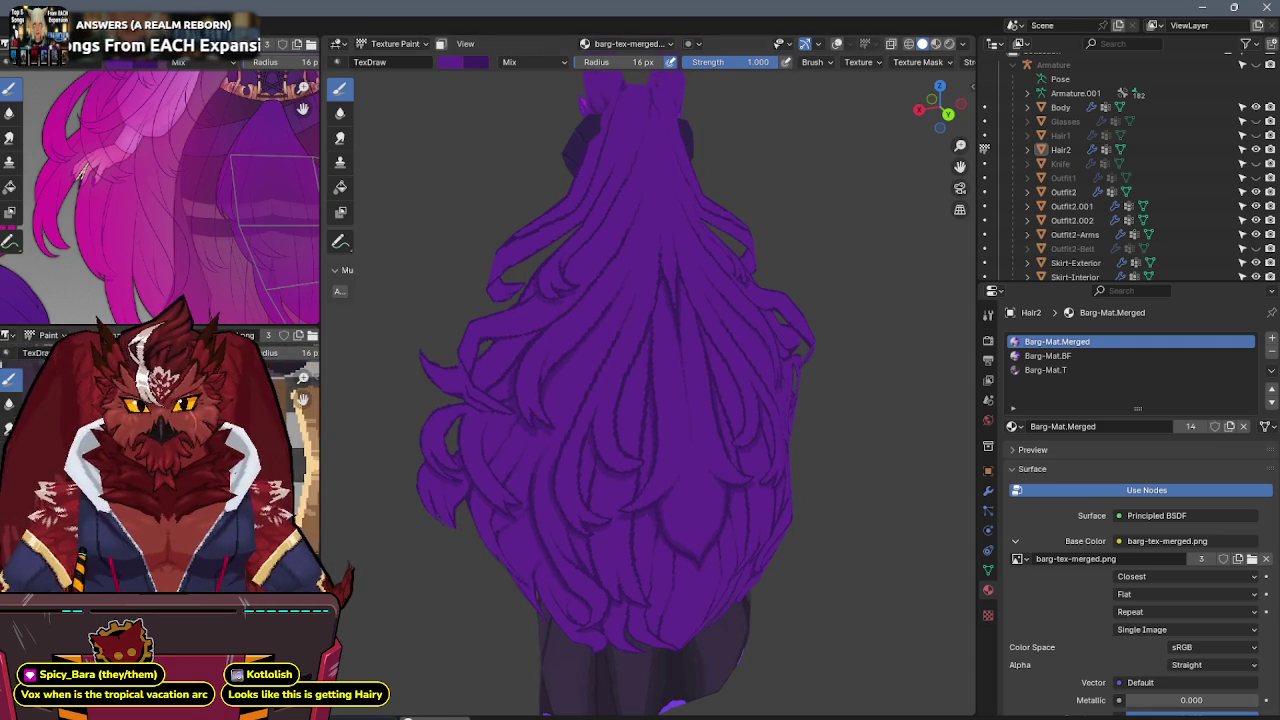
pyautogui.press('s')
pyautogui.moveTo(648, 263)
pyautogui.mouseDown(button='middle')
pyautogui.moveTo(603, 270)
pyautogui.moveTo(608, 250)
pyautogui.moveTo(610, 285)
pyautogui.moveTo(633, 298)
pyautogui.moveTo(560, 235)
pyautogui.moveTo(586, 277)
pyautogui.mouseUp(button='middle')
pyautogui.hotkey('ctrl', 'Tab')
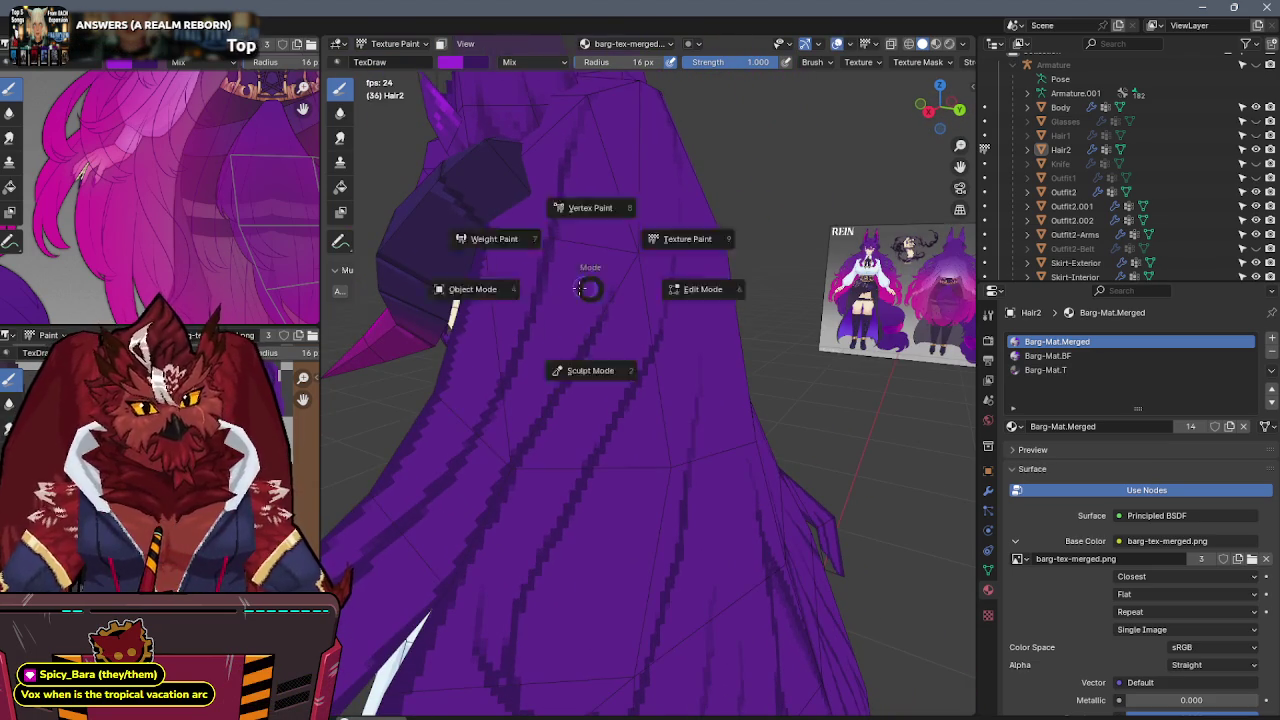
# Return the hair to Texture Paint mode and turn on the wireframe overlay.
pyautogui.press('Tab')
pyautogui.hotkey('ctrl', 'Tab')
pyautogui.press('Escape')
pyautogui.press('Tab')
pyautogui.press('Tab')
pyautogui.press('Tab')
pyautogui.moveTo(498, 227)
pyautogui.mouseDown(button='middle')
pyautogui.moveTo(510, 215)
pyautogui.moveTo(531, 234)
pyautogui.mouseUp(button='middle')
pyautogui.hotkey('shift', 'alt', 'z')
# Paint a bright purple highlight band across the crown, then lower brush strength to 0.5.
pyautogui.moveTo(535, 214); pyautogui.dragTo(524, 316)
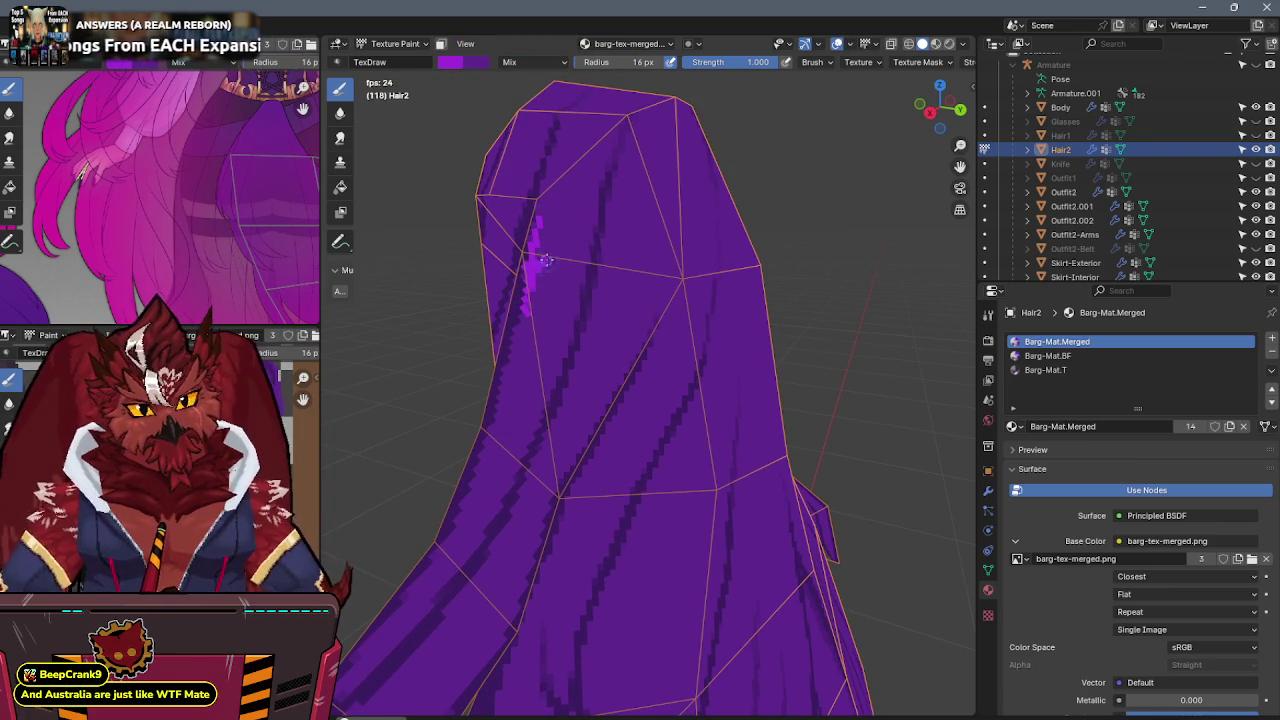
pyautogui.moveTo(539, 268); pyautogui.dragTo(584, 272)
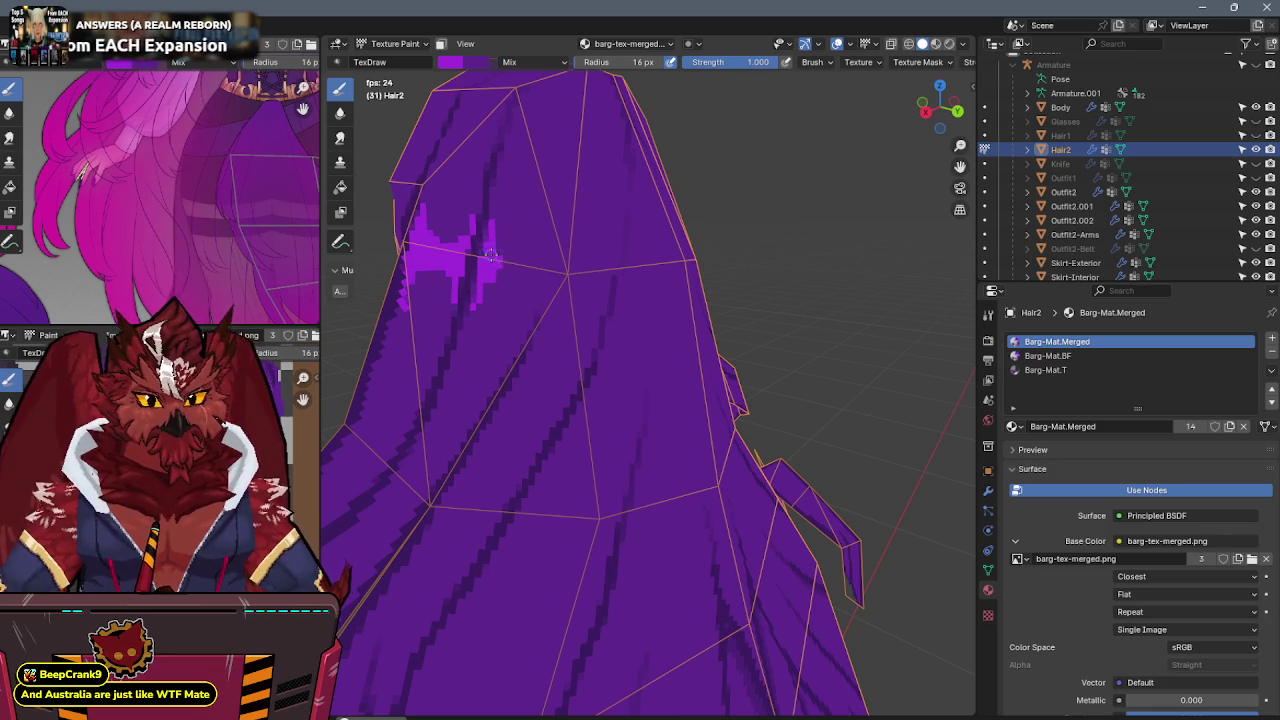
pyautogui.moveTo(500, 273); pyautogui.dragTo(570, 284)
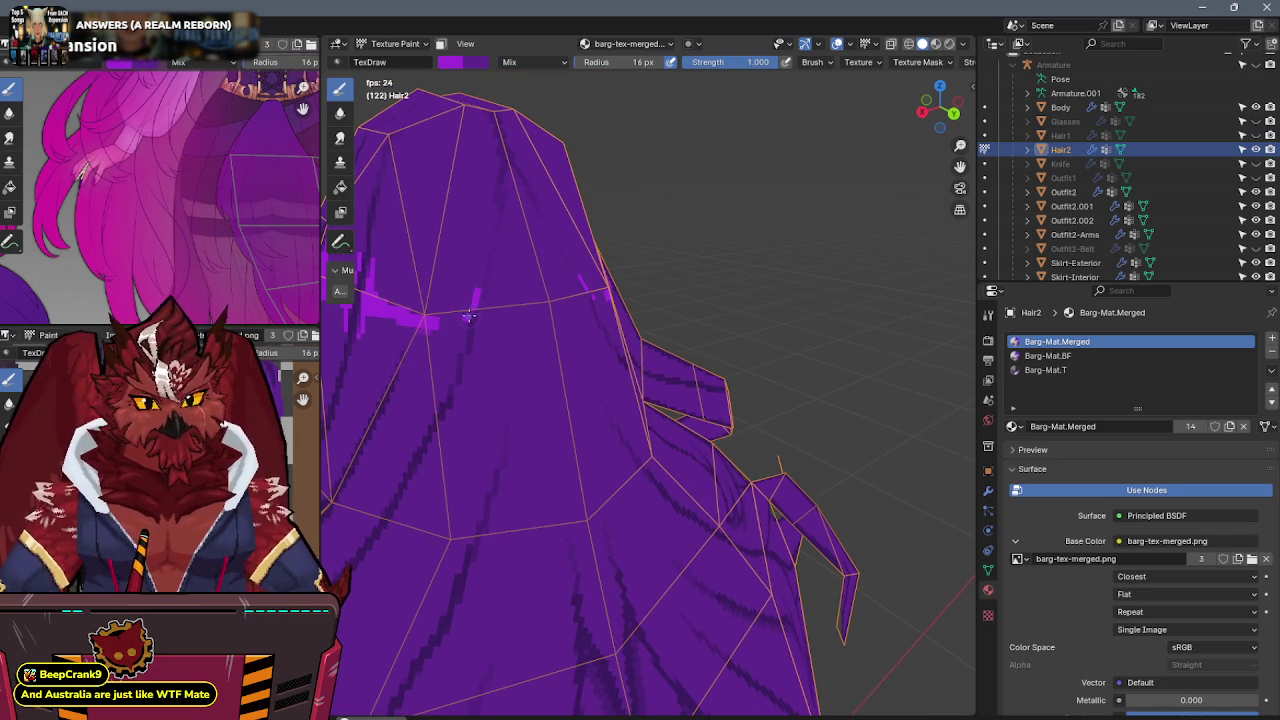
pyautogui.moveTo(464, 322)
pyautogui.mouseDown()
pyautogui.moveTo(452, 352)
pyautogui.moveTo(437, 328)
pyautogui.mouseUp()
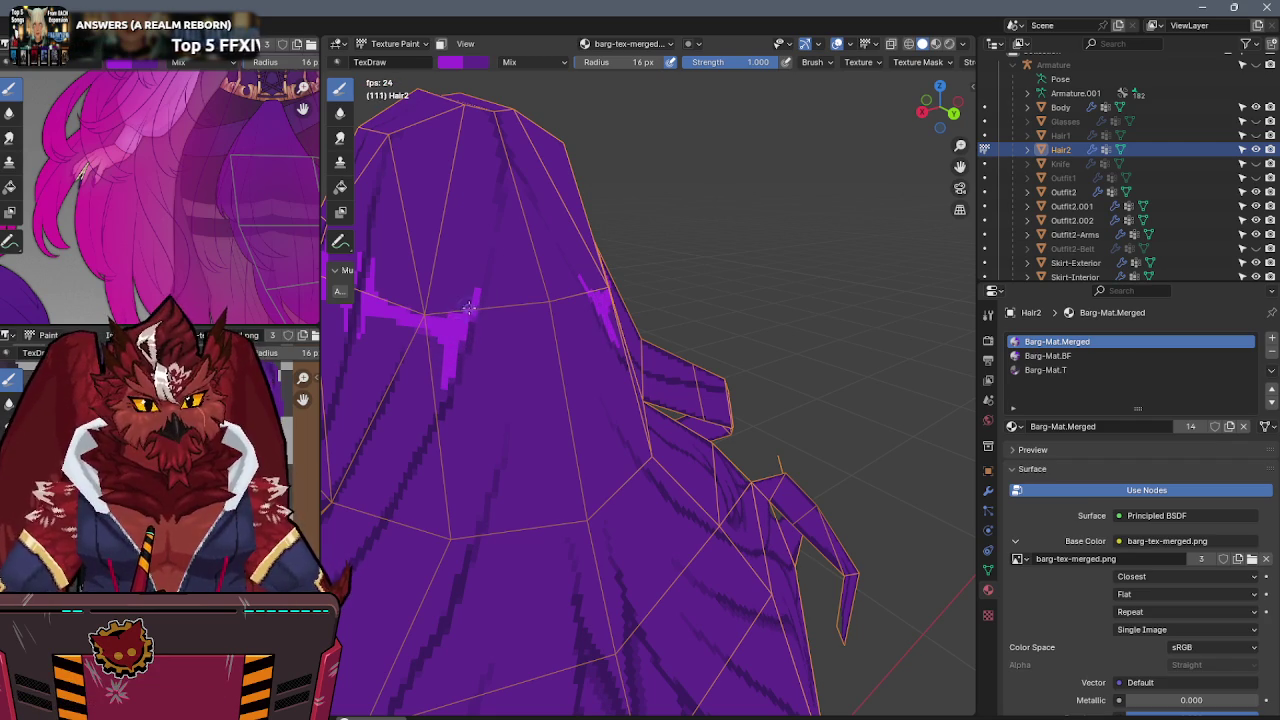
pyautogui.moveTo(540, 224); pyautogui.dragTo(517, 306)
pyautogui.moveTo(535, 249)
pyautogui.mouseDown()
pyautogui.moveTo(549, 265)
pyautogui.moveTo(538, 277)
pyautogui.mouseUp()
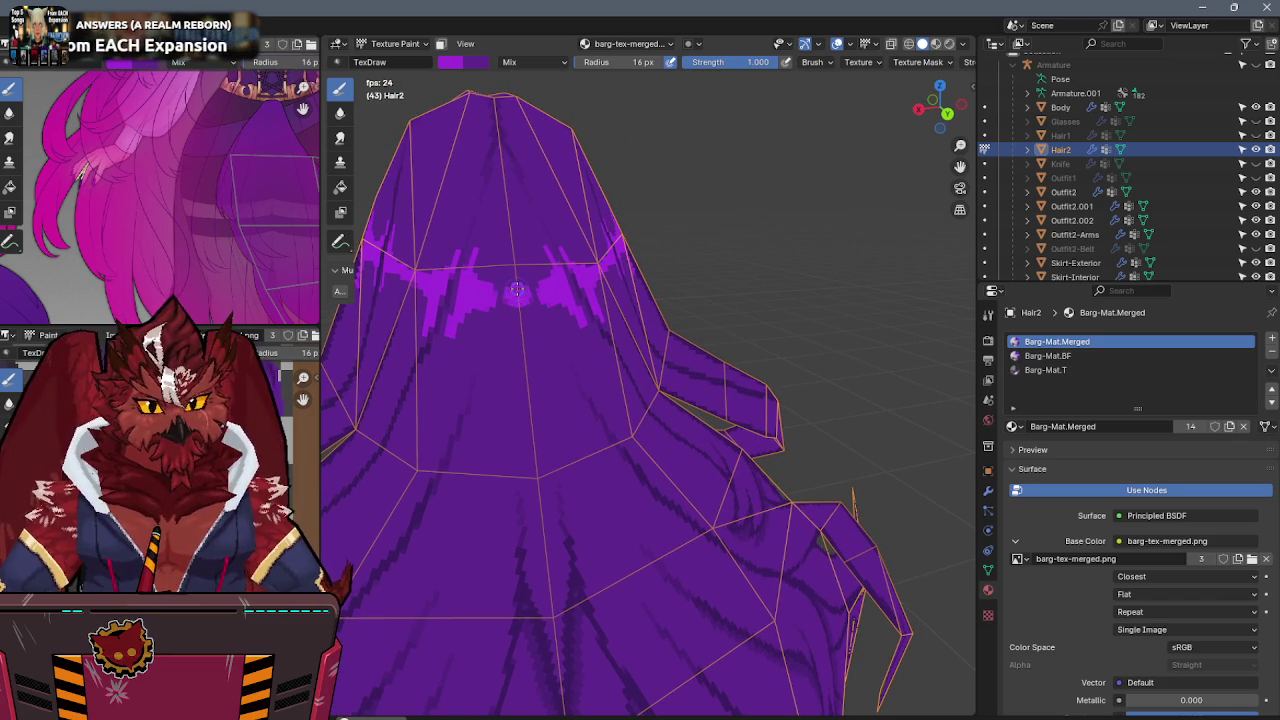
pyautogui.press('space')
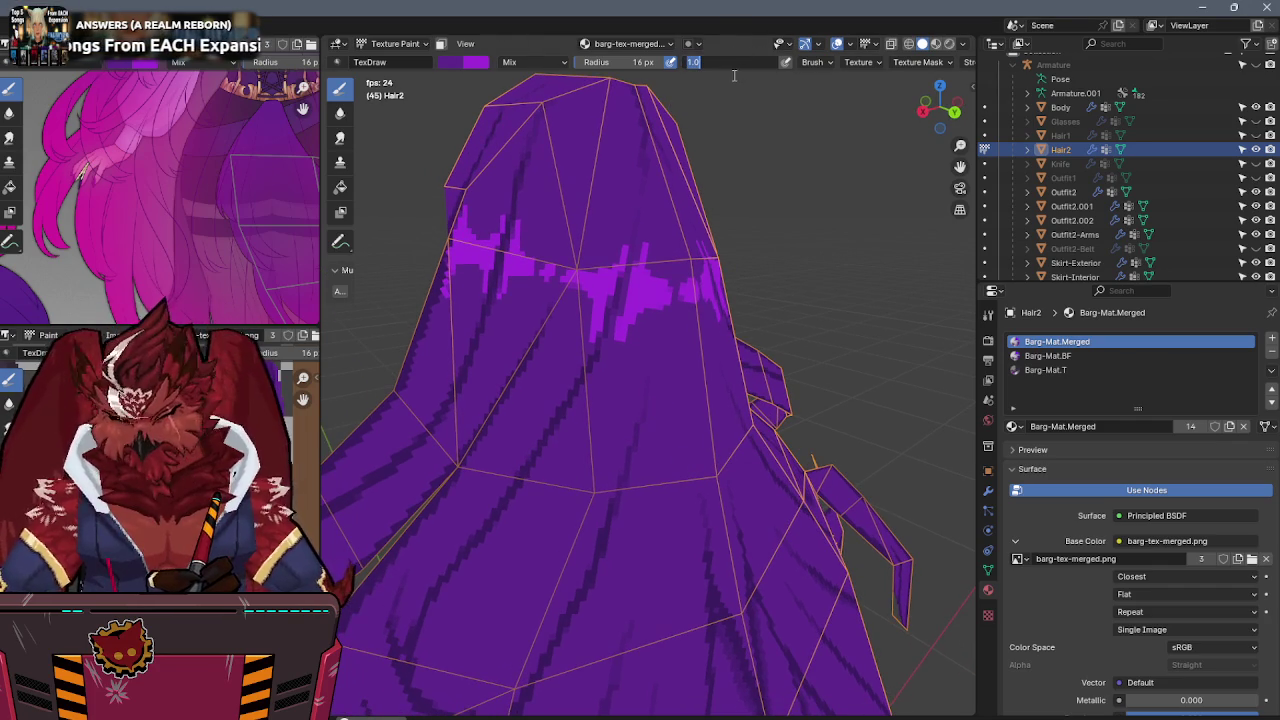
pyautogui.write('.5')
pyautogui.press('Return')
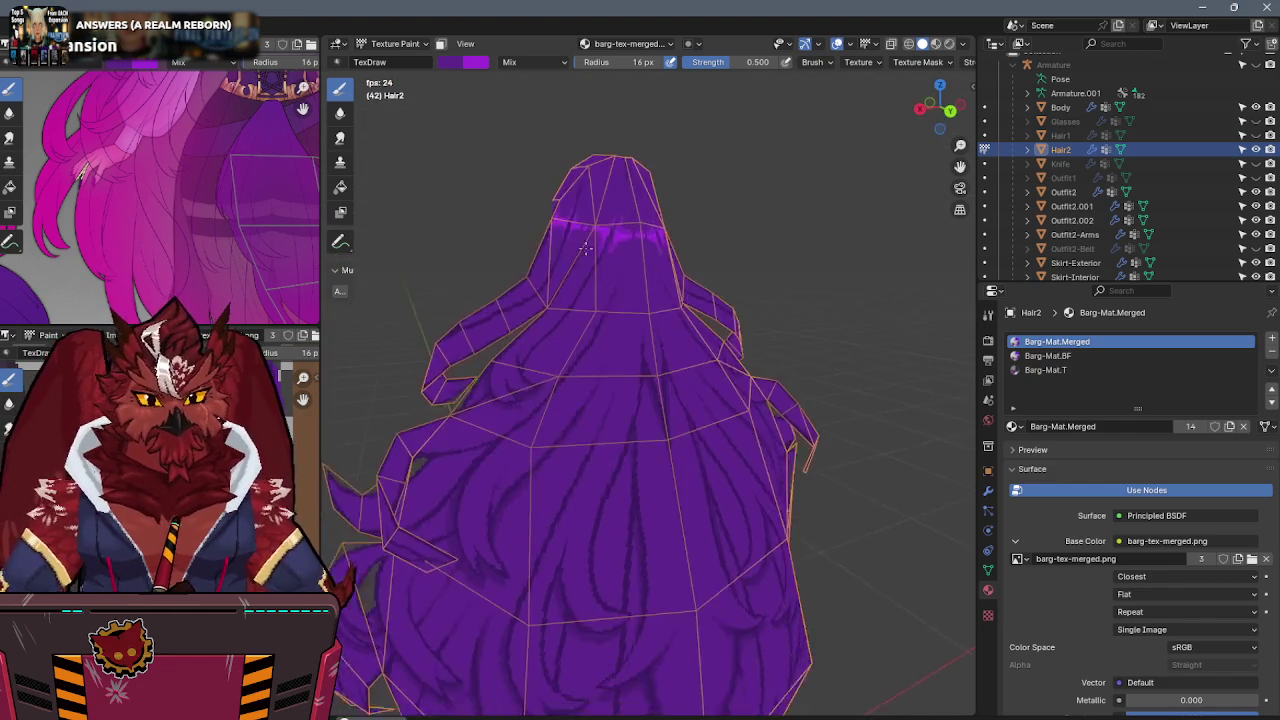
pyautogui.moveTo(560, 285); pyautogui.dragTo(655, 300, button='middle')
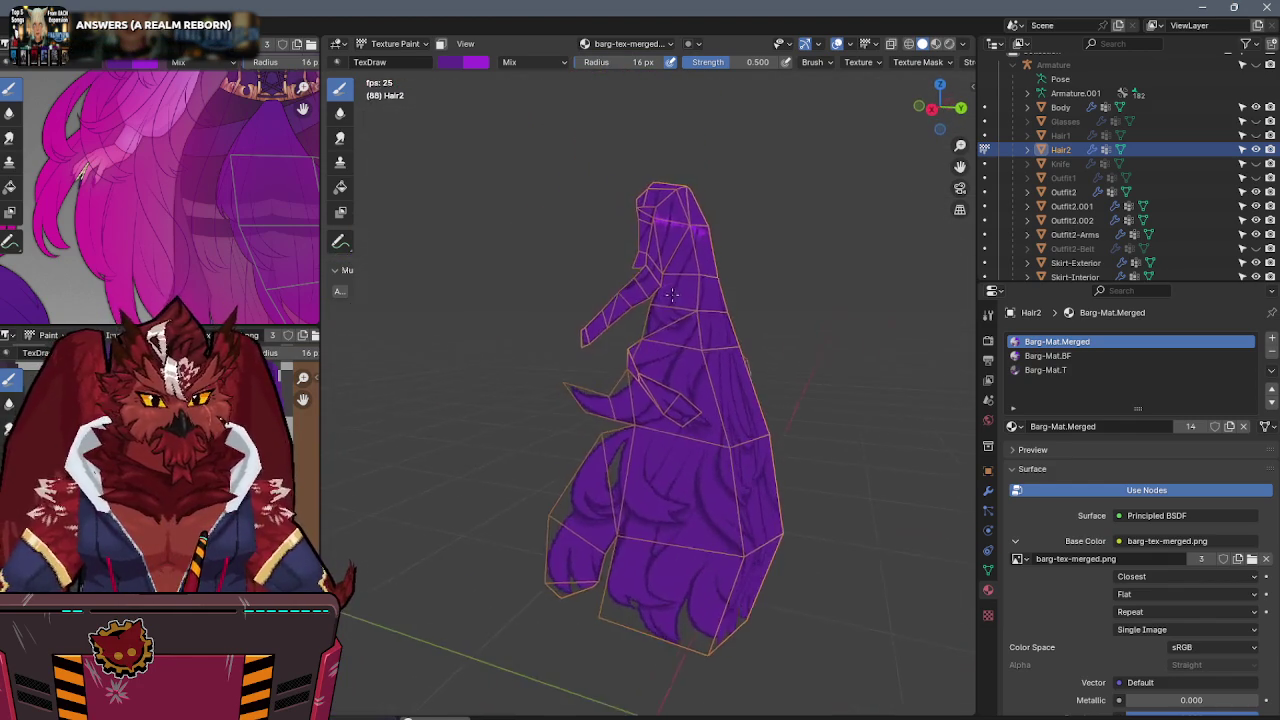
pyautogui.scroll(5, 653, 300)
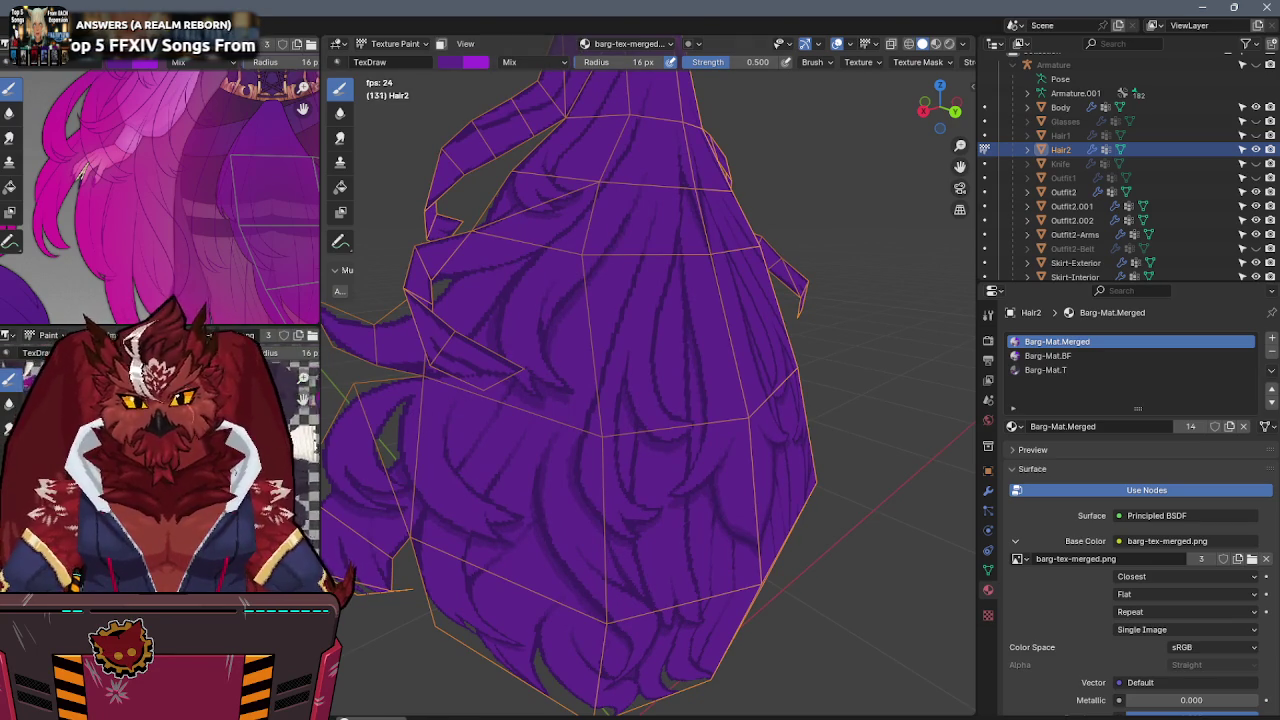
pyautogui.moveTo(727, 61); pyautogui.dragTo(790, 61)
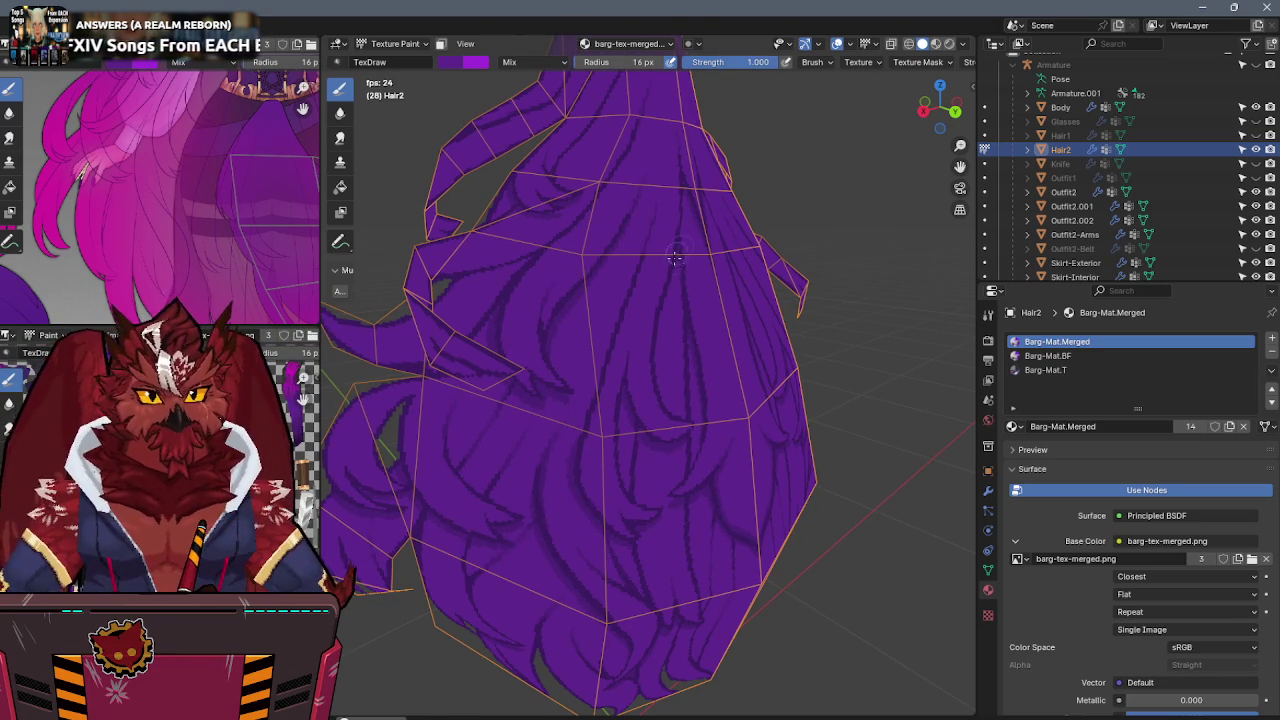
pyautogui.scroll(3, 660, 280)
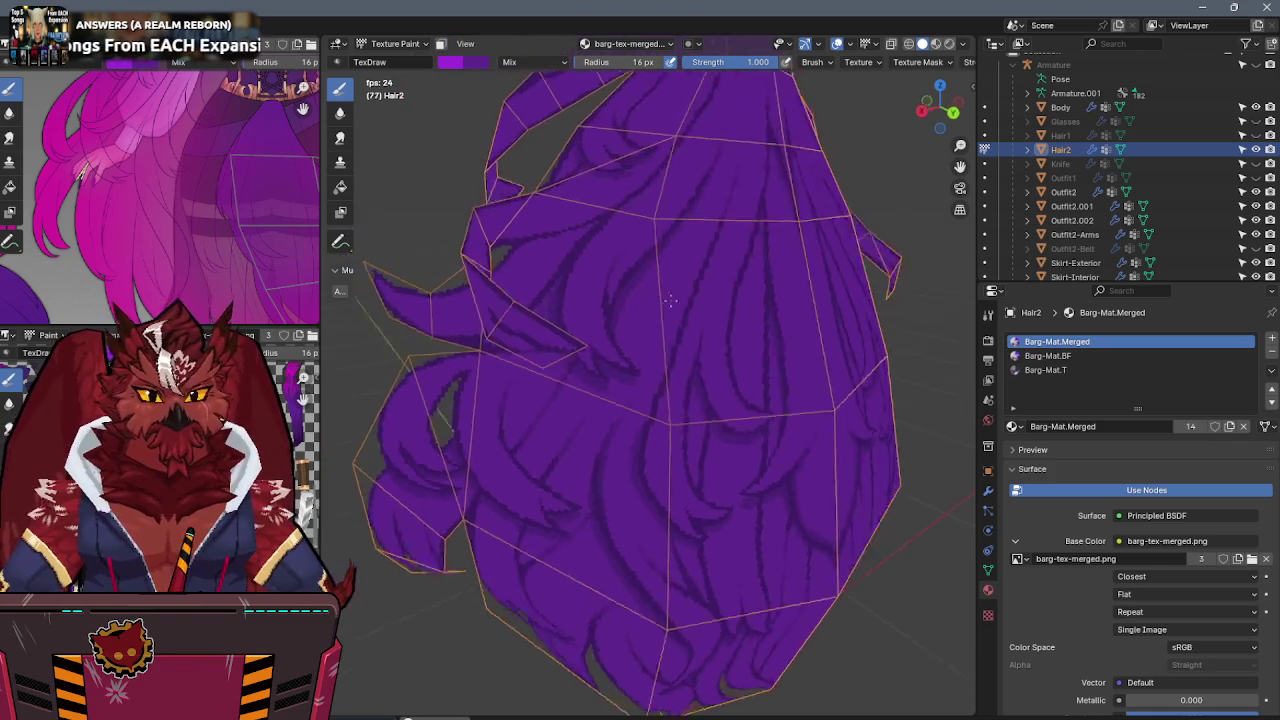
pyautogui.moveTo(649, 297); pyautogui.dragTo(635, 338, button='middle')
pyautogui.scroll(2, 635, 338)
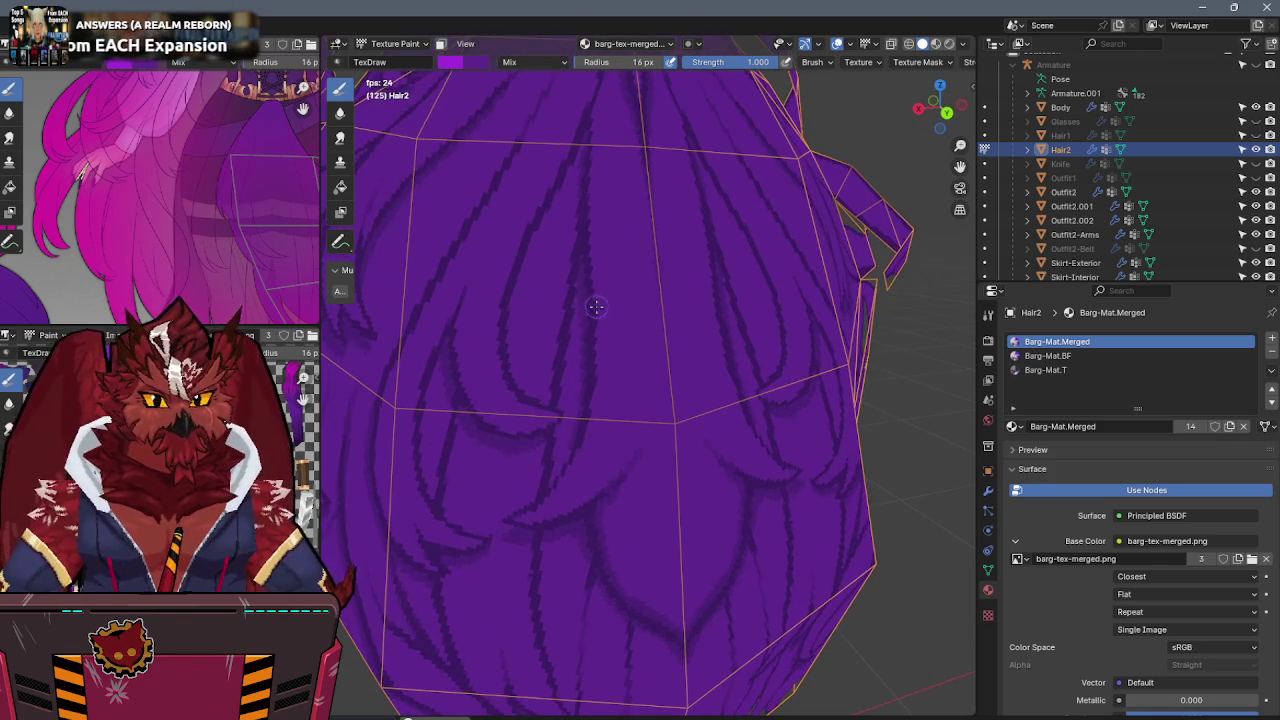
pyautogui.moveTo(601, 310)
pyautogui.mouseDown()
pyautogui.moveTo(599, 392)
pyautogui.moveTo(648, 350)
pyautogui.moveTo(676, 348)
pyautogui.mouseUp()
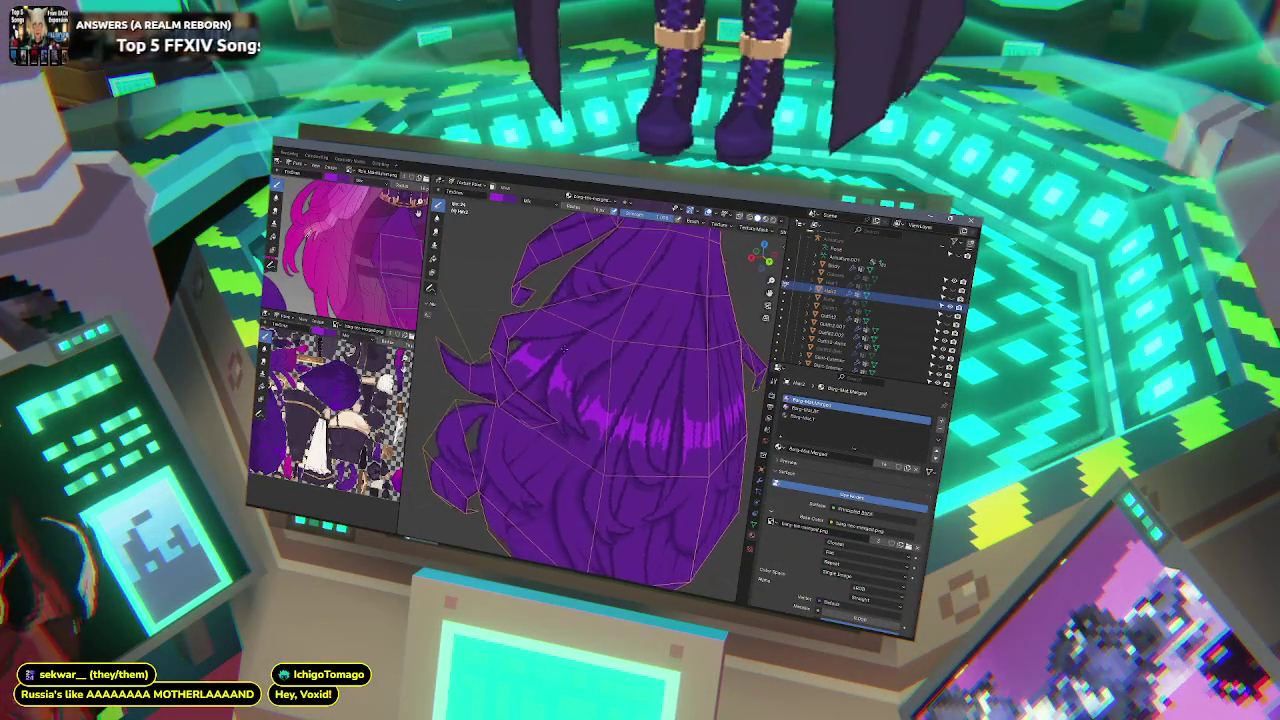
pyautogui.moveTo(563, 349); pyautogui.dragTo(559, 347, button='middle')
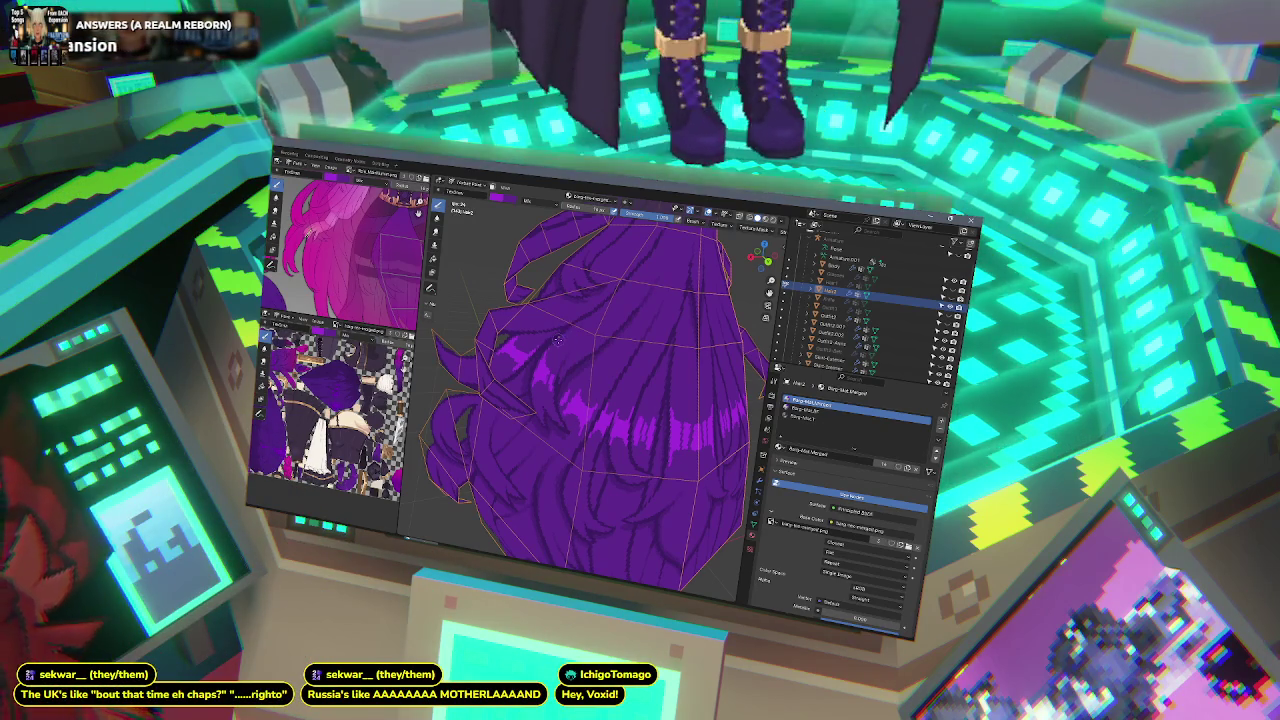
pyautogui.moveTo(557, 340)
pyautogui.mouseDown(button='middle')
pyautogui.moveTo(527, 354)
pyautogui.moveTo(562, 330)
pyautogui.moveTo(545, 334)
pyautogui.moveTo(545, 310)
pyautogui.mouseUp(button='middle')
pyautogui.scroll(3, 545, 305)
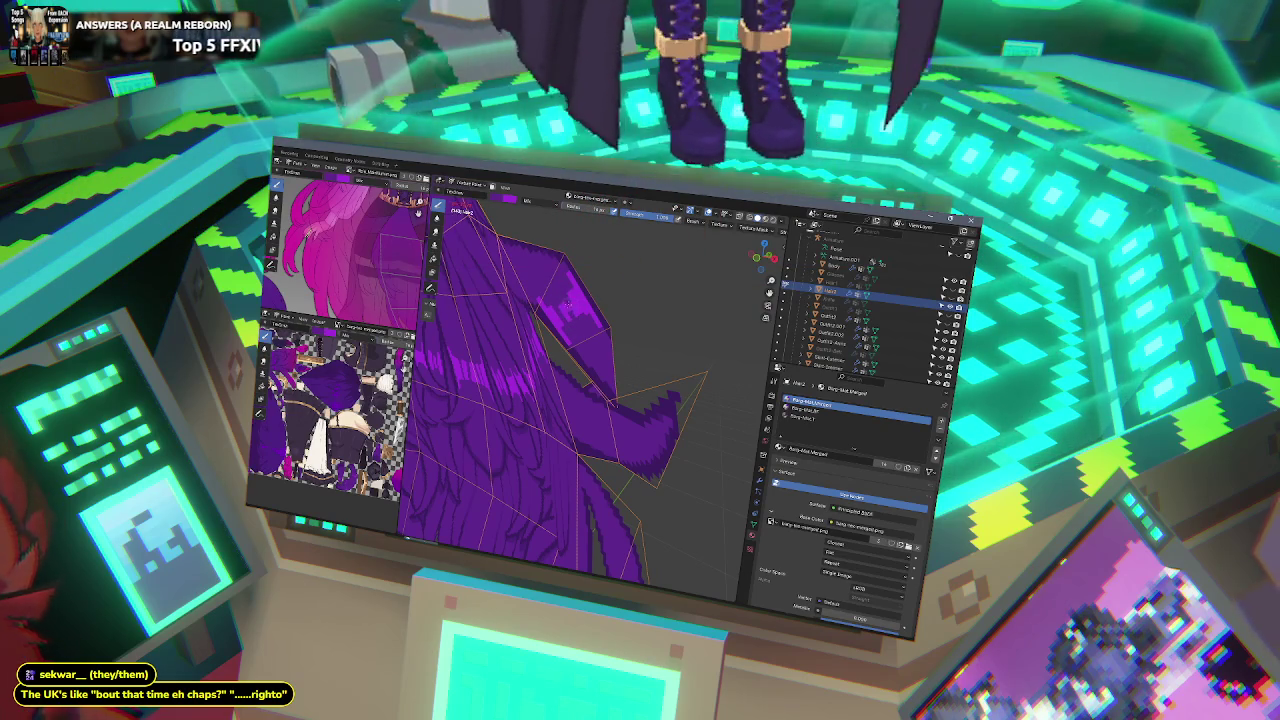
# Turn the view to the hair's side and bring up the Mix It Up Events window.
pyautogui.moveTo(574, 318); pyautogui.dragTo(541, 331, button='middle')
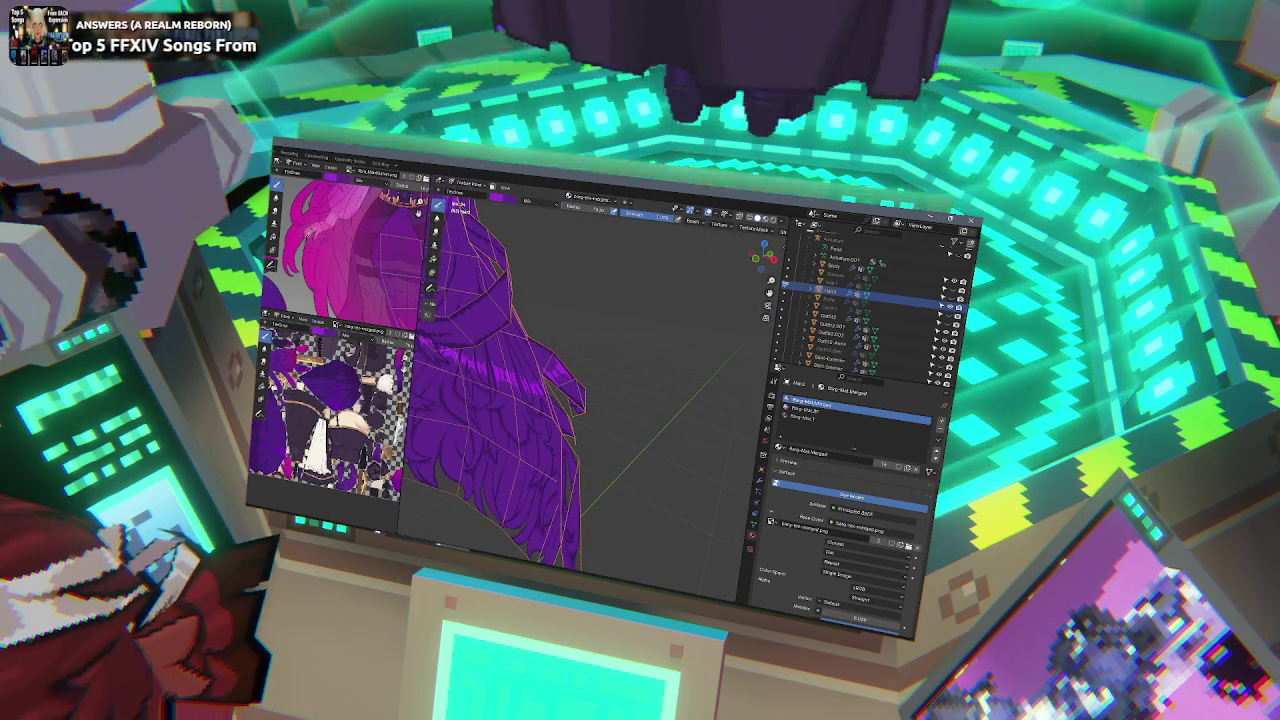
pyautogui.hotkey('alt', 'Tab')
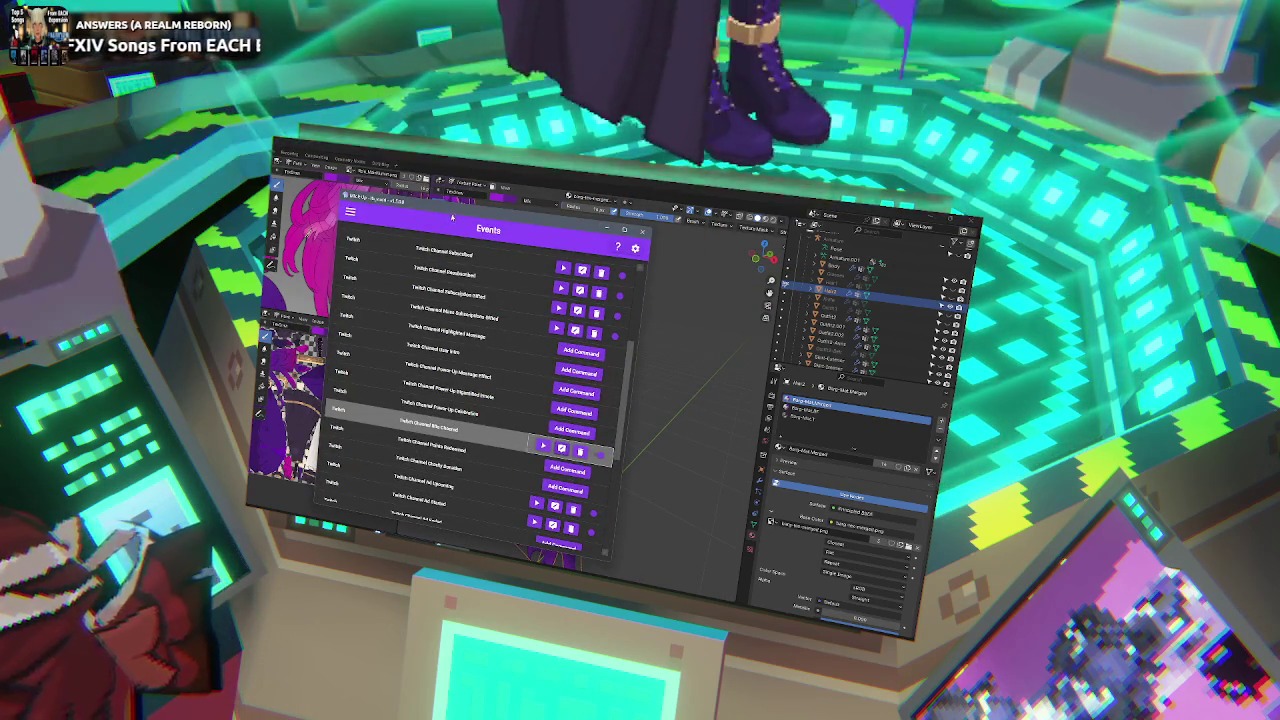
# Shift the Events window right and open the Twitch Channel Followed command.
pyautogui.moveTo(419, 215); pyautogui.dragTo(452, 212)
pyautogui.scroll(1, 484, 372)
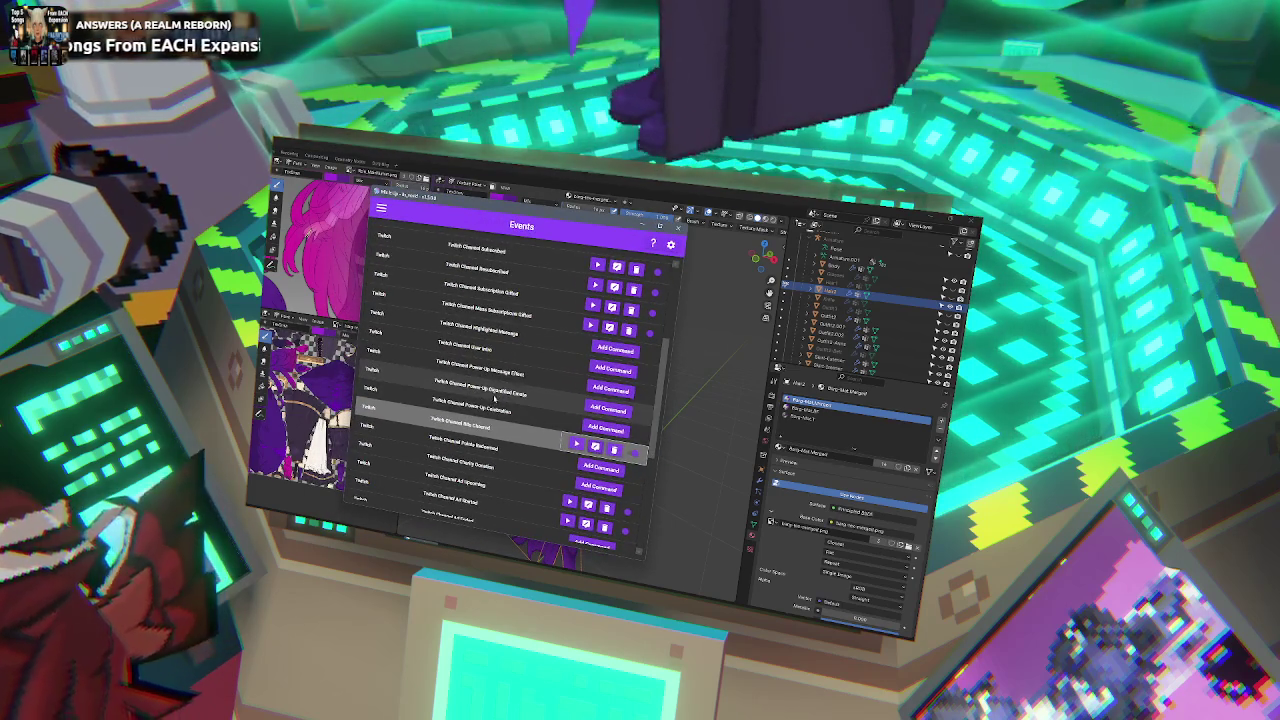
pyautogui.scroll(2, 490, 365)
pyautogui.scroll(1, 510, 350)
pyautogui.scroll(1, 534, 332)
pyautogui.click(616, 339)
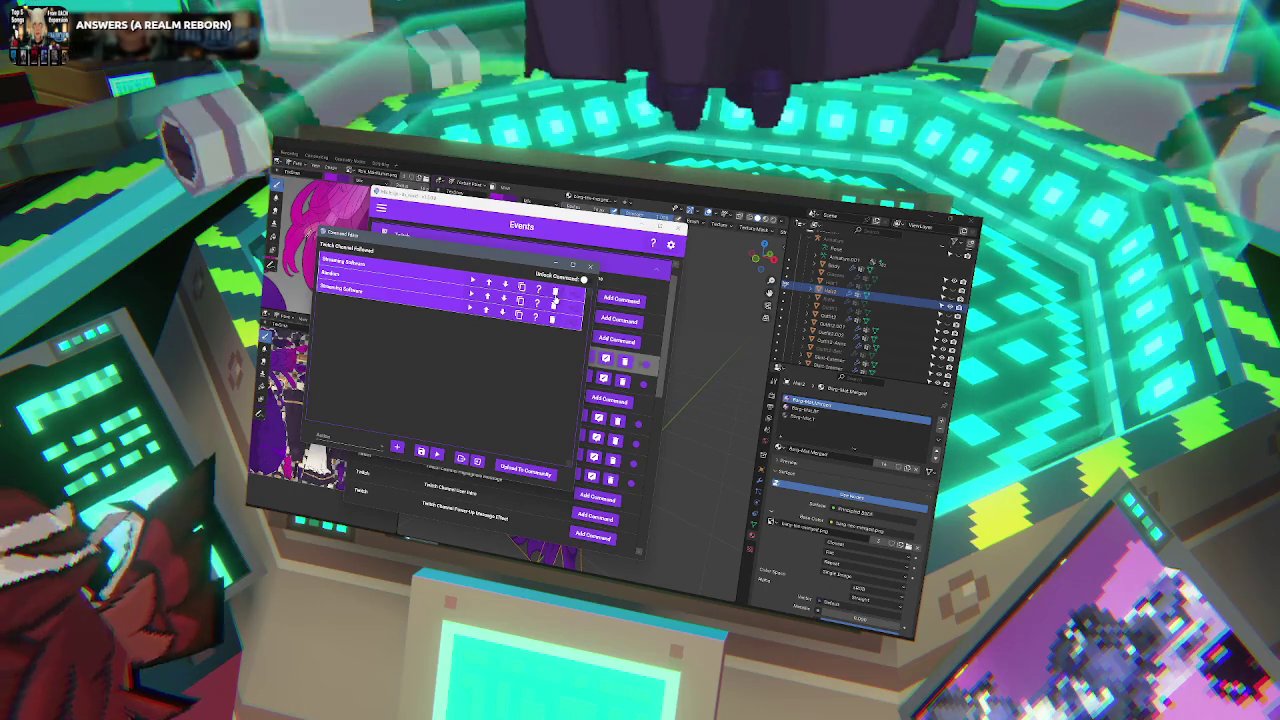
# Inspect the Random group's VTS P.O.G. and Text To Speech actions, then close the editor.
pyautogui.click(400, 277)
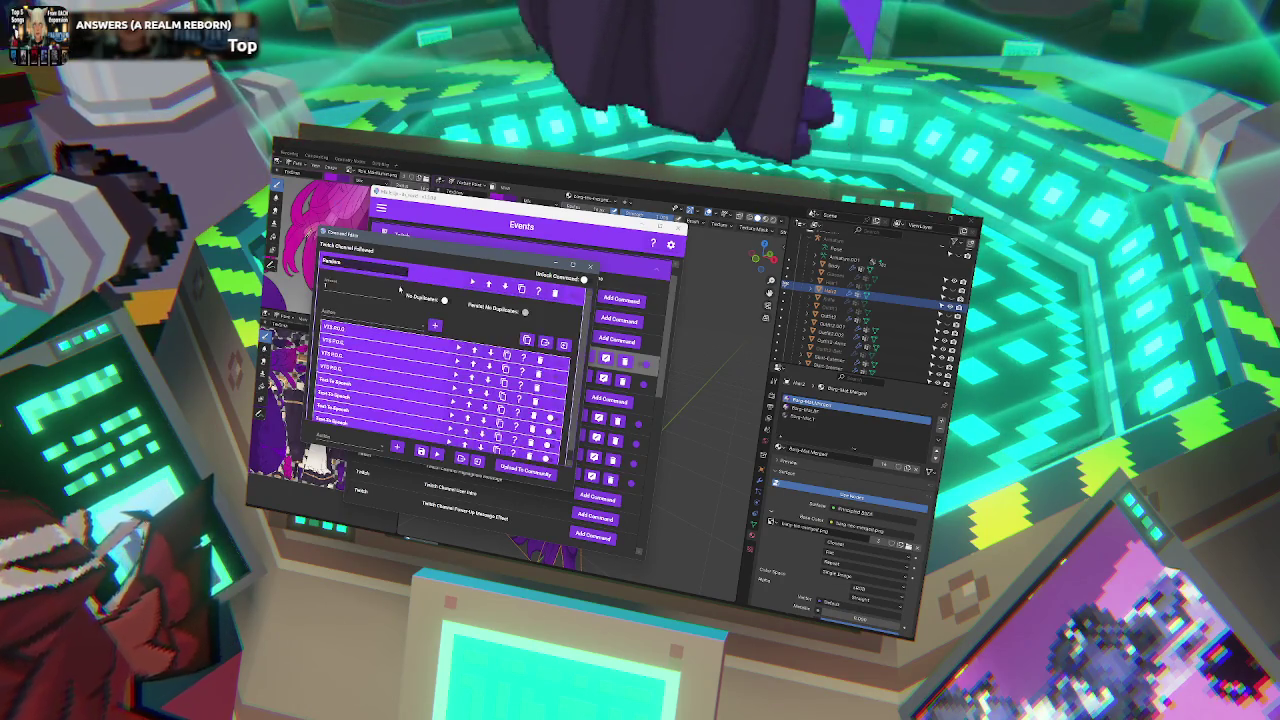
pyautogui.scroll(-1, 408, 360)
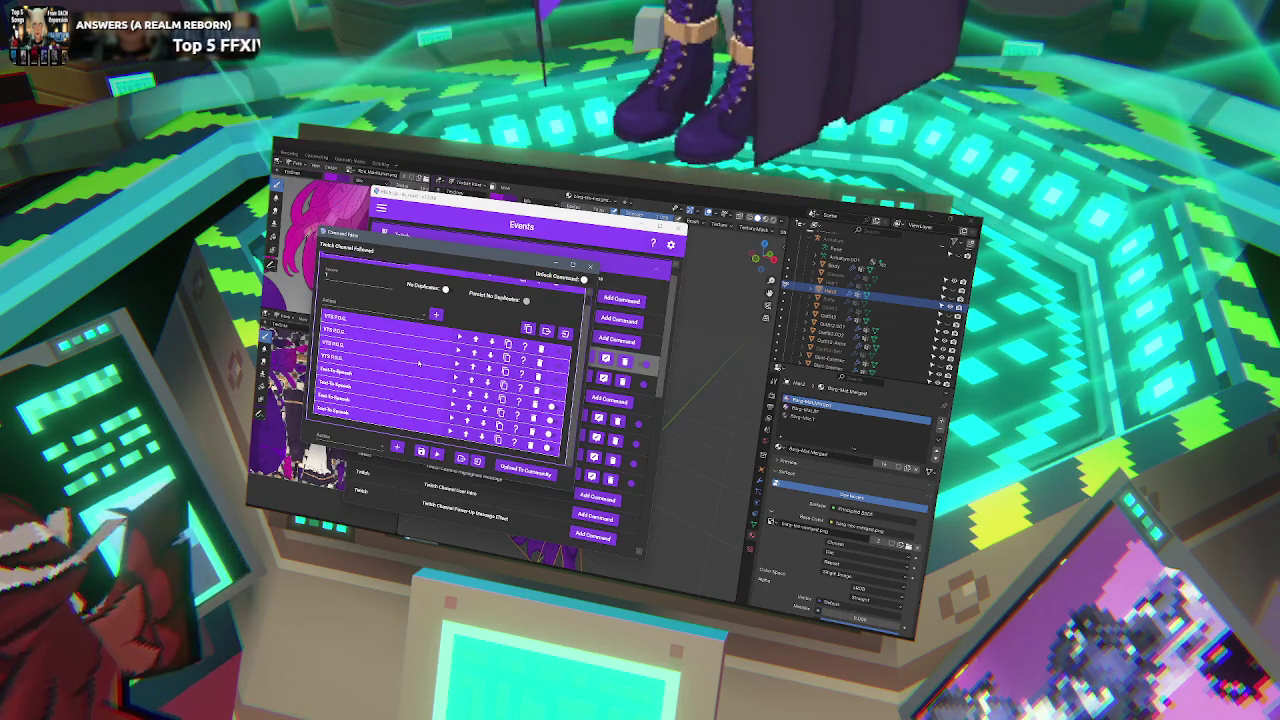
pyautogui.click(565, 362)
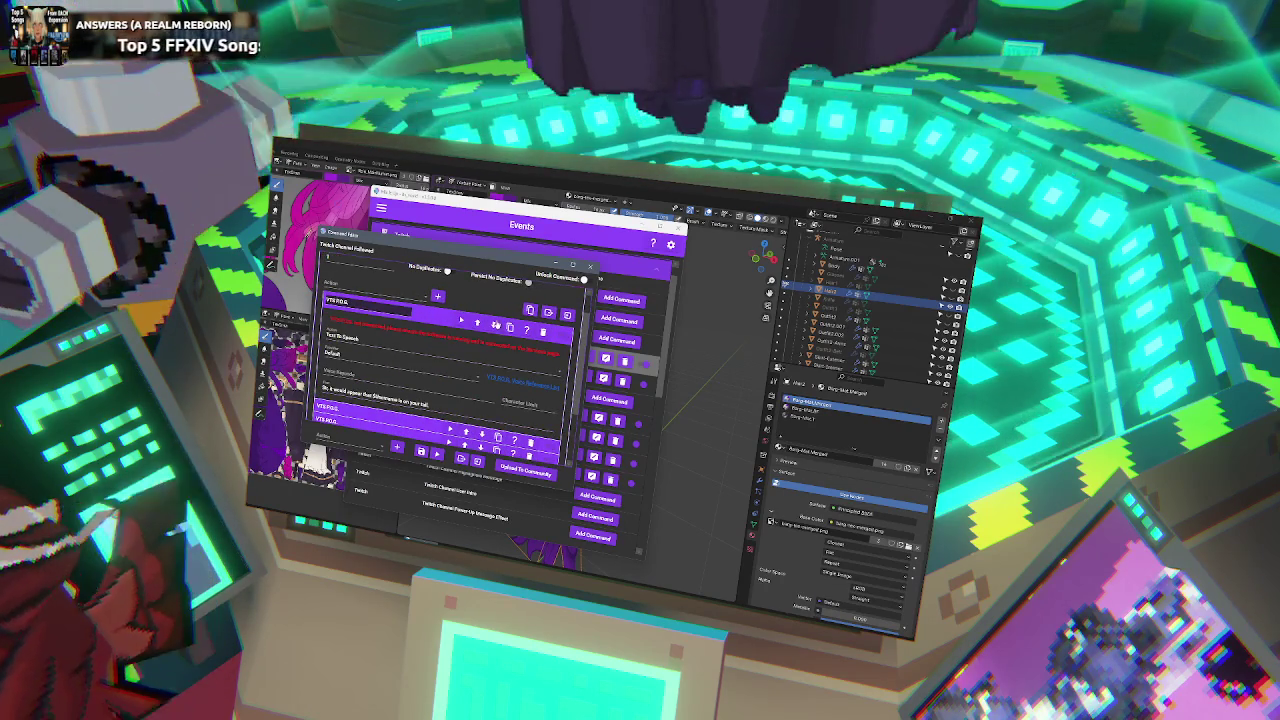
pyautogui.click(450, 302)
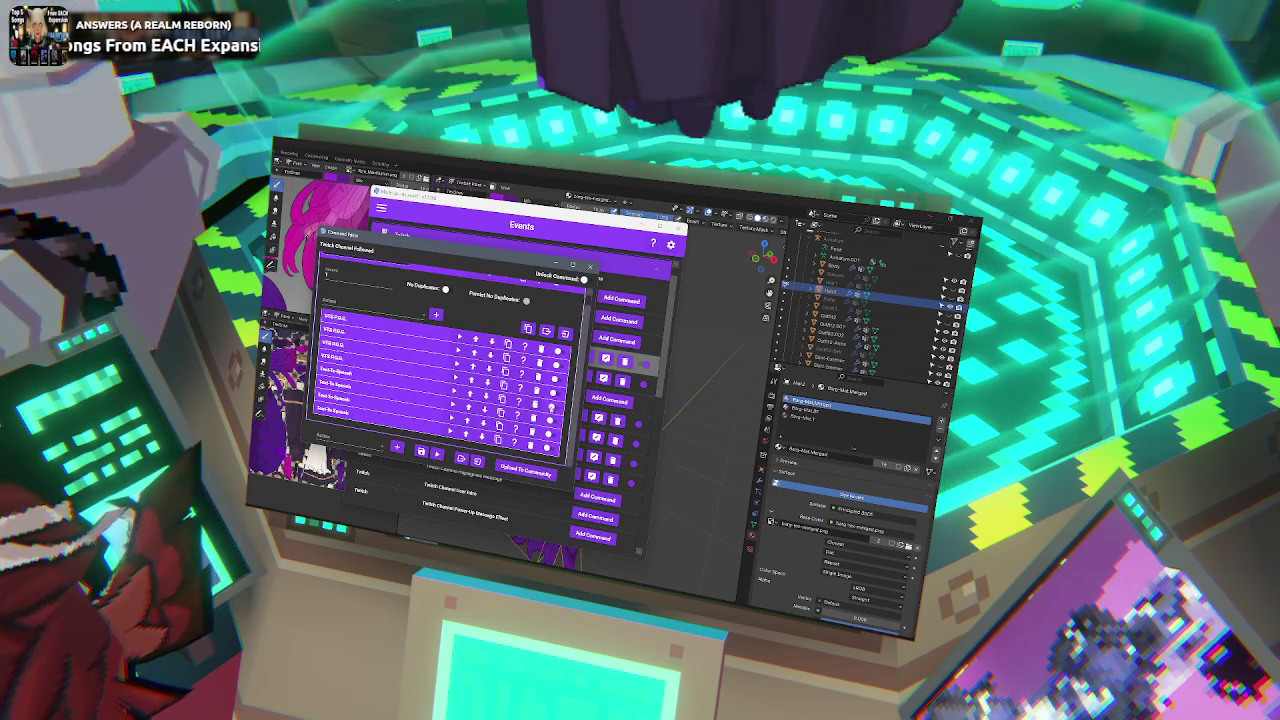
pyautogui.click(380, 384)
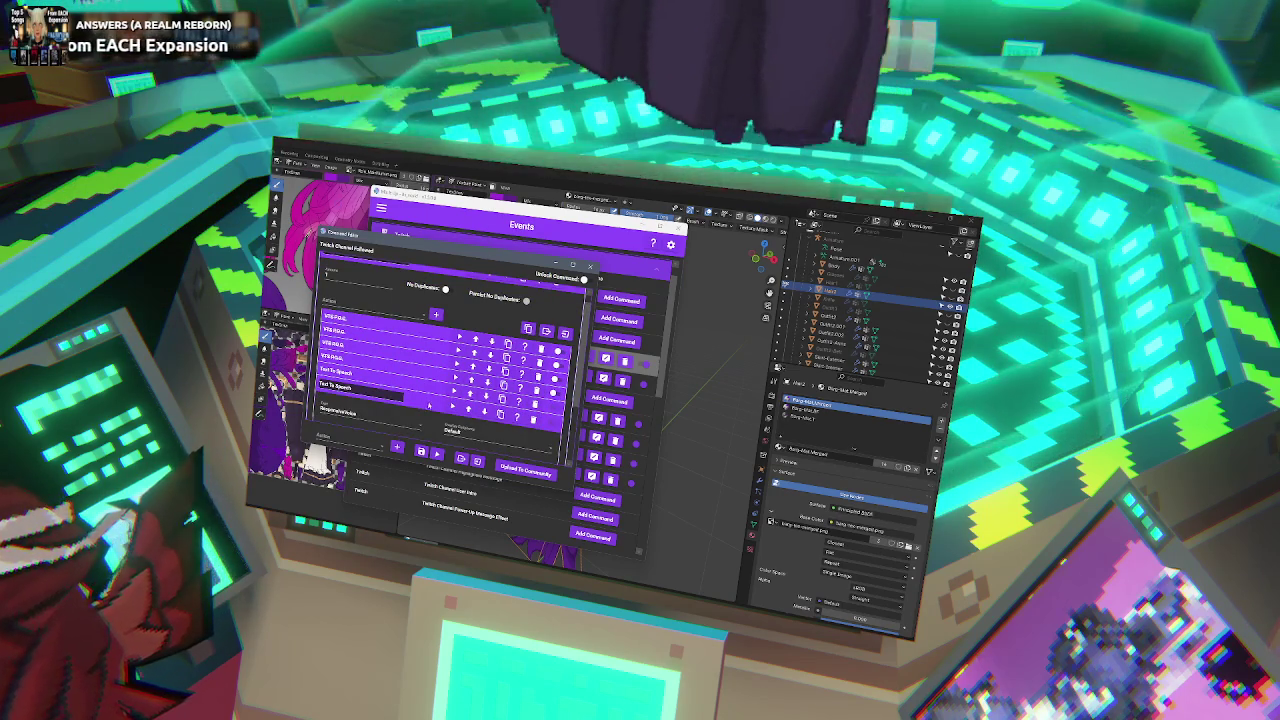
pyautogui.click(545, 433)
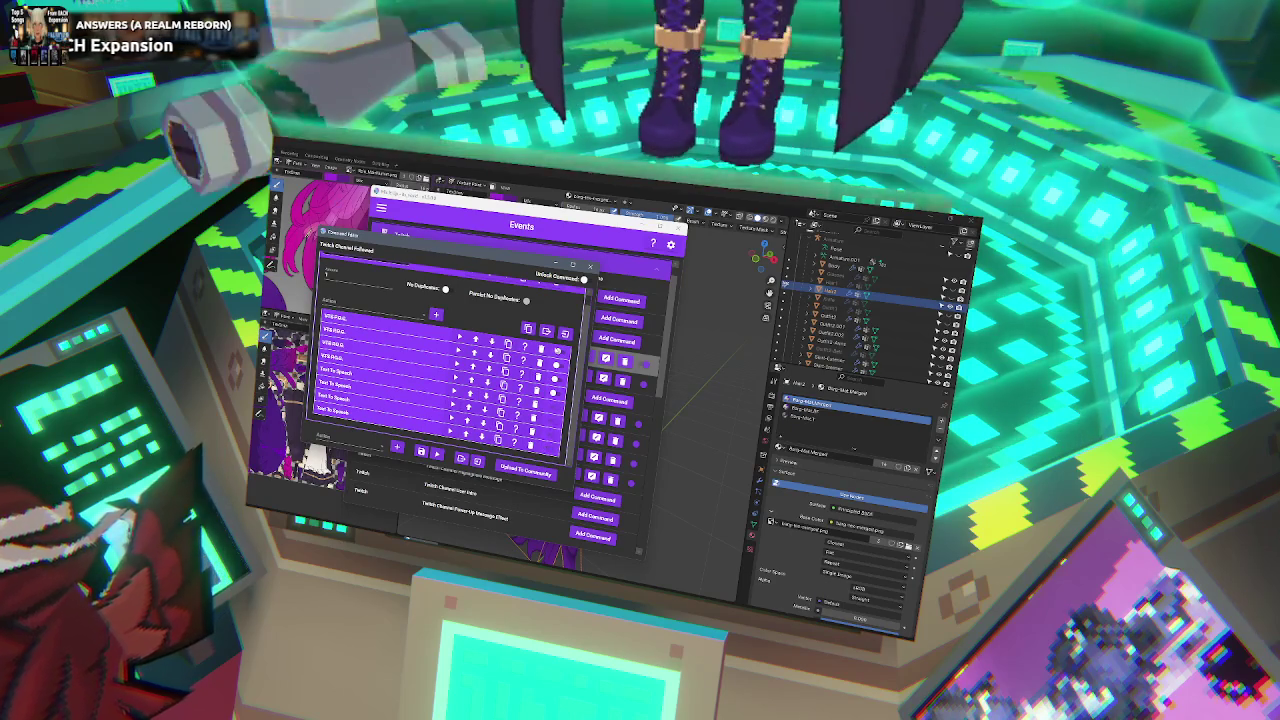
pyautogui.click(590, 267)
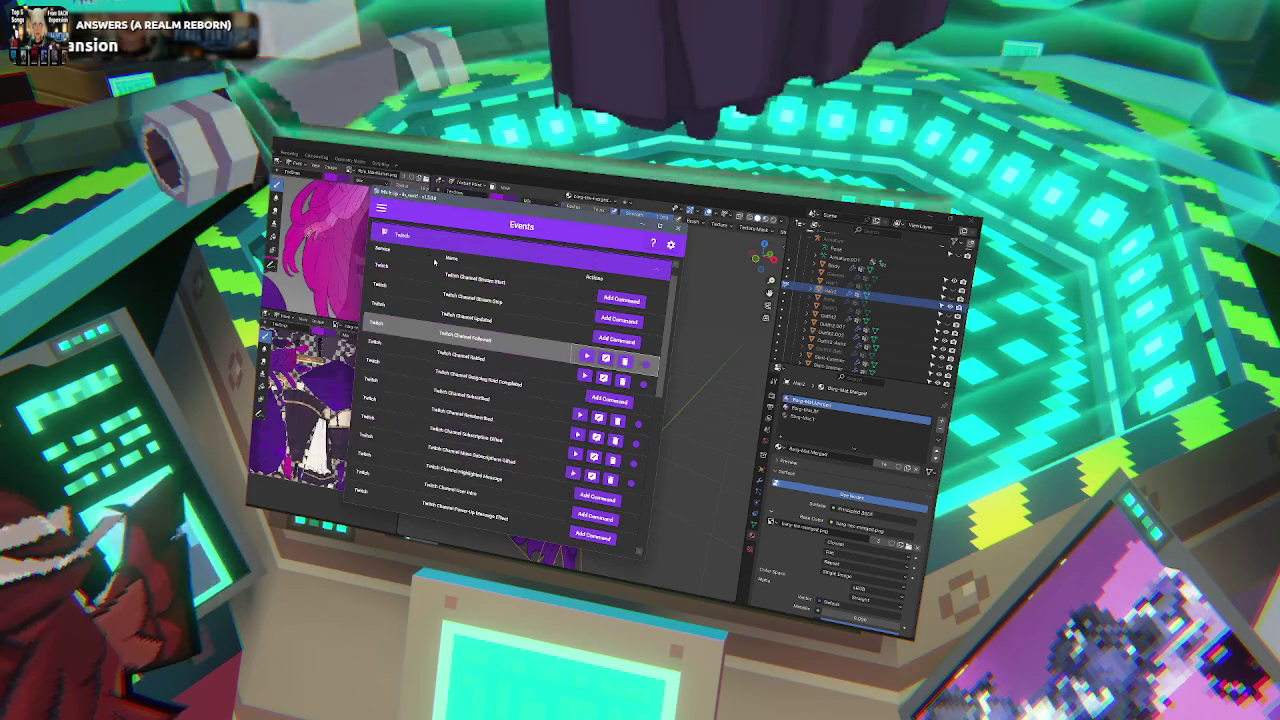
# View the Command History from the side menu, then close Mix It Up.
pyautogui.click(381, 207)
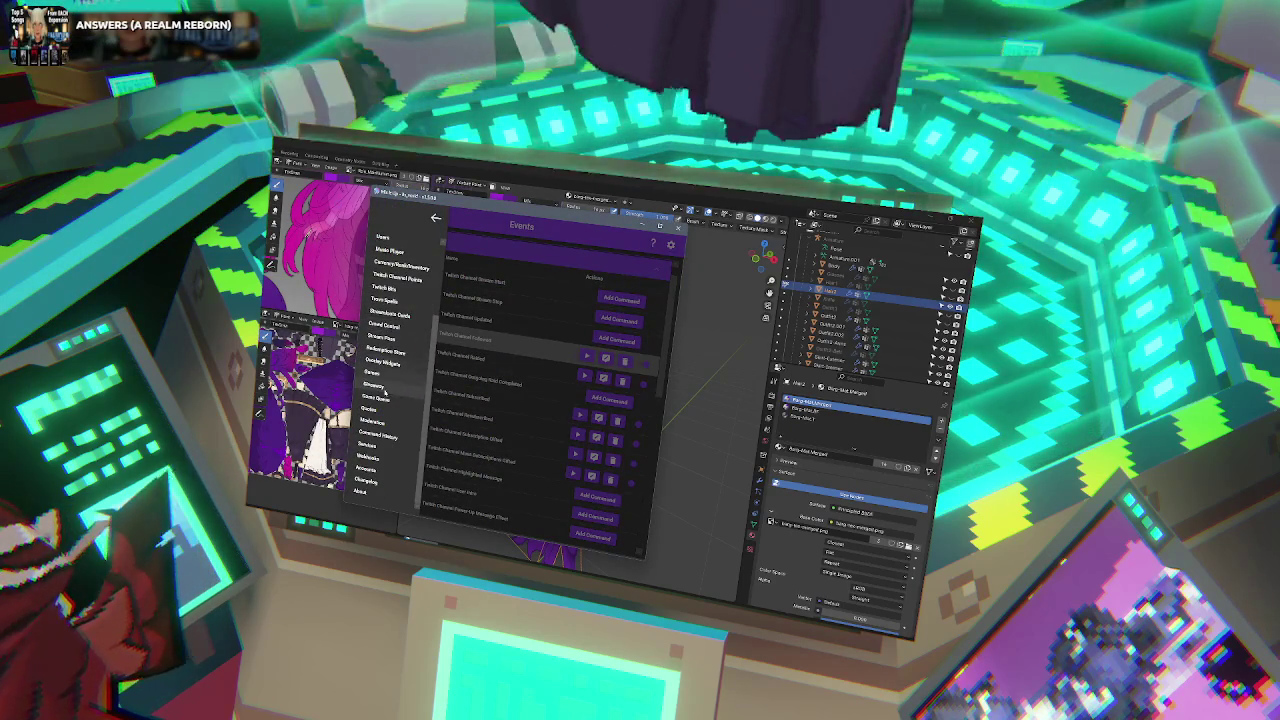
pyautogui.click(378, 436)
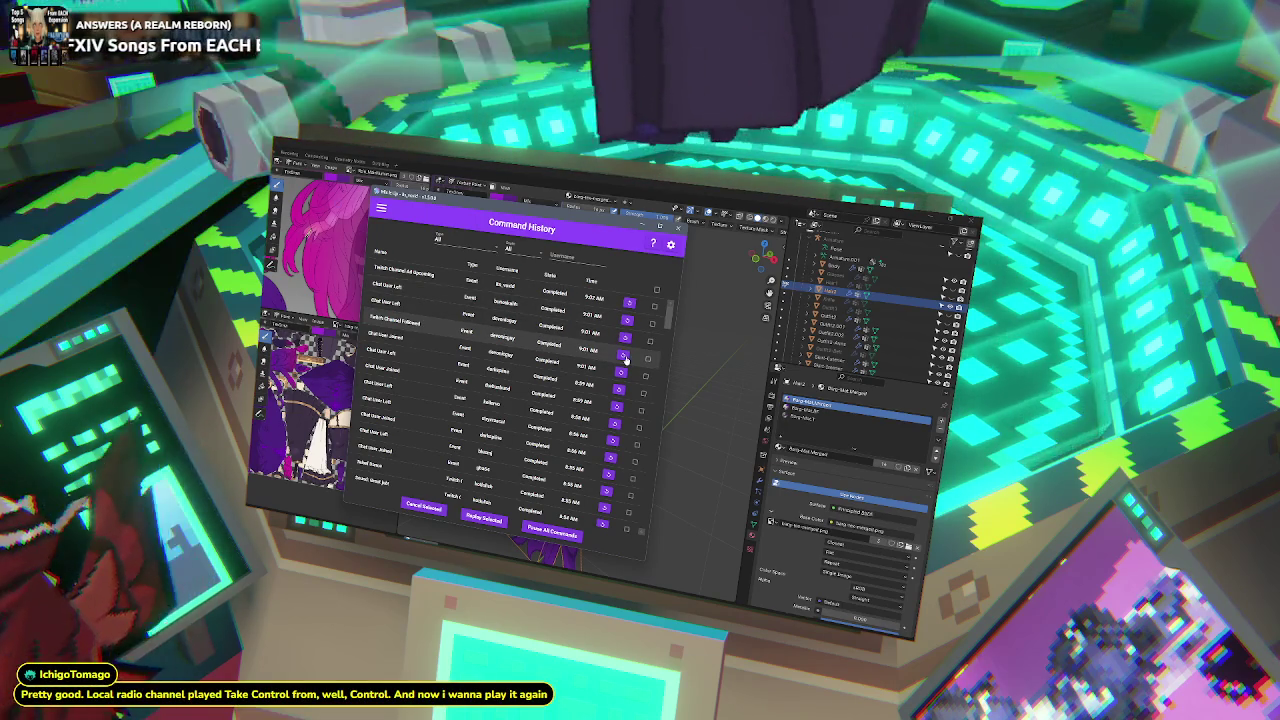
pyautogui.press('Escape')
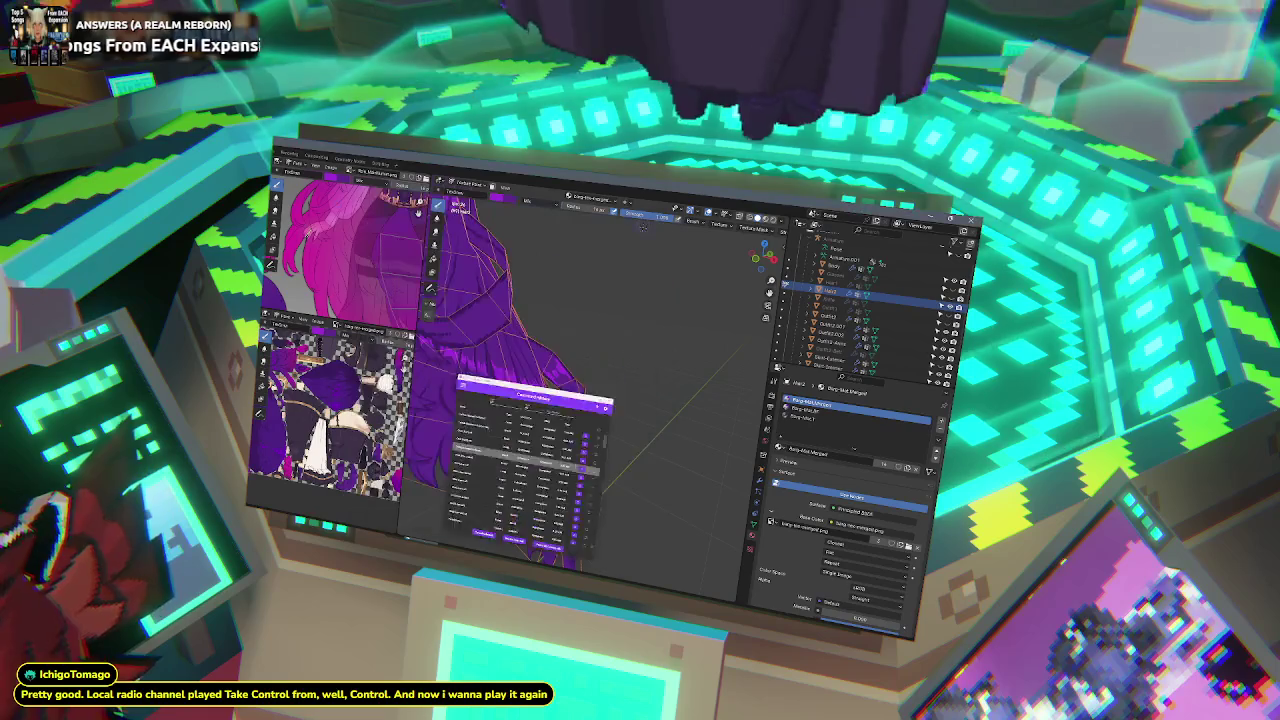
pyautogui.moveTo(632, 367); pyautogui.dragTo(564, 378, button='middle')
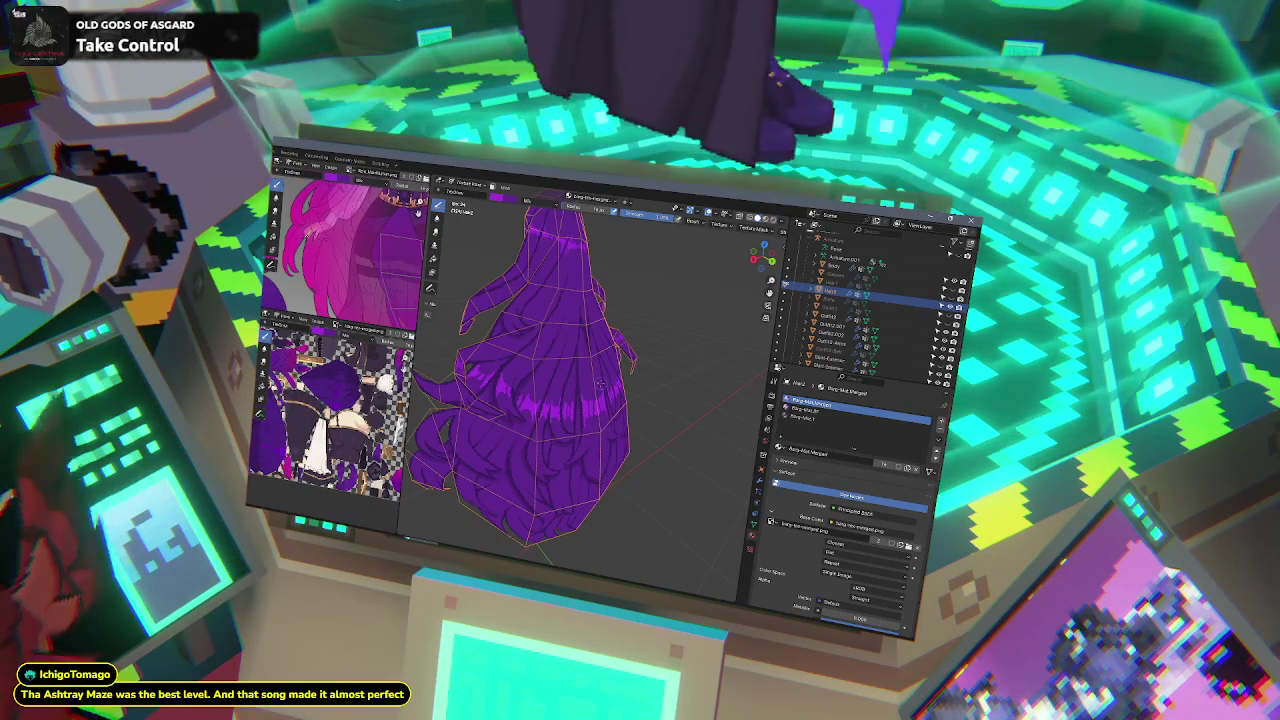
pyautogui.moveTo(588, 380)
pyautogui.mouseDown(button='middle')
pyautogui.moveTo(612, 326)
pyautogui.moveTo(585, 372)
pyautogui.moveTo(608, 336)
pyautogui.mouseUp(button='middle')
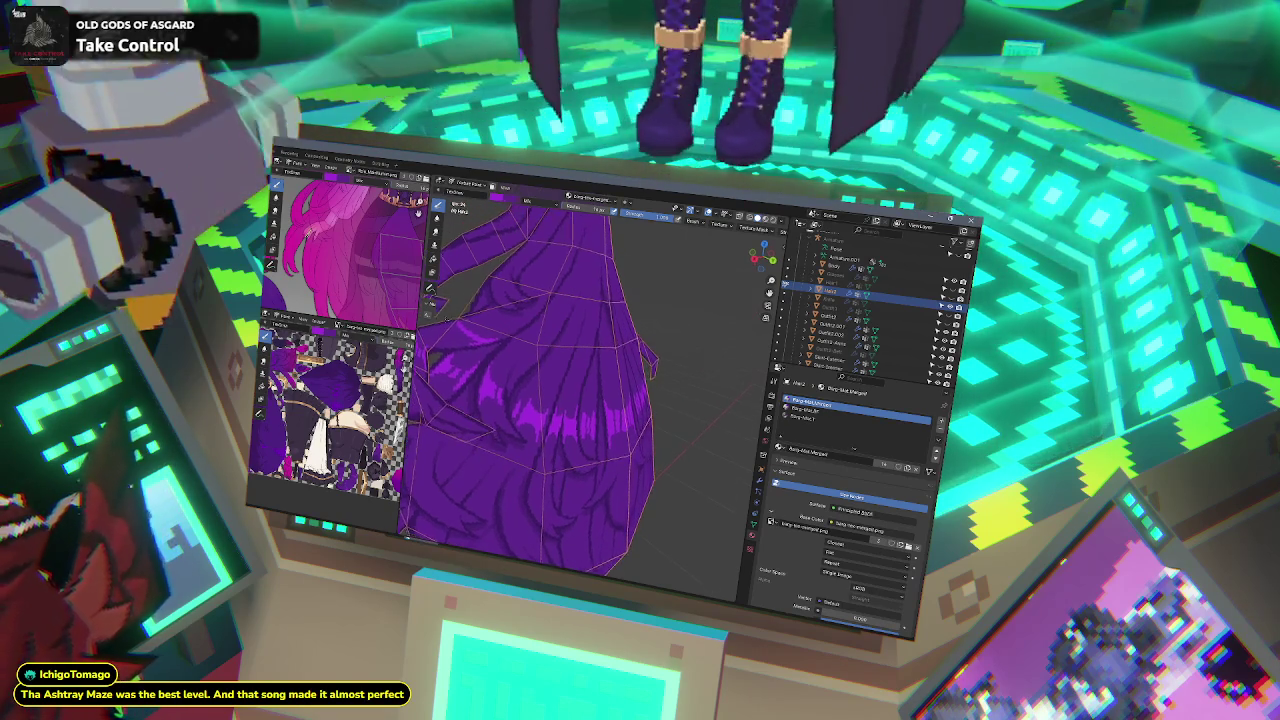
pyautogui.moveTo(462, 338); pyautogui.dragTo(448, 324, button='middle')
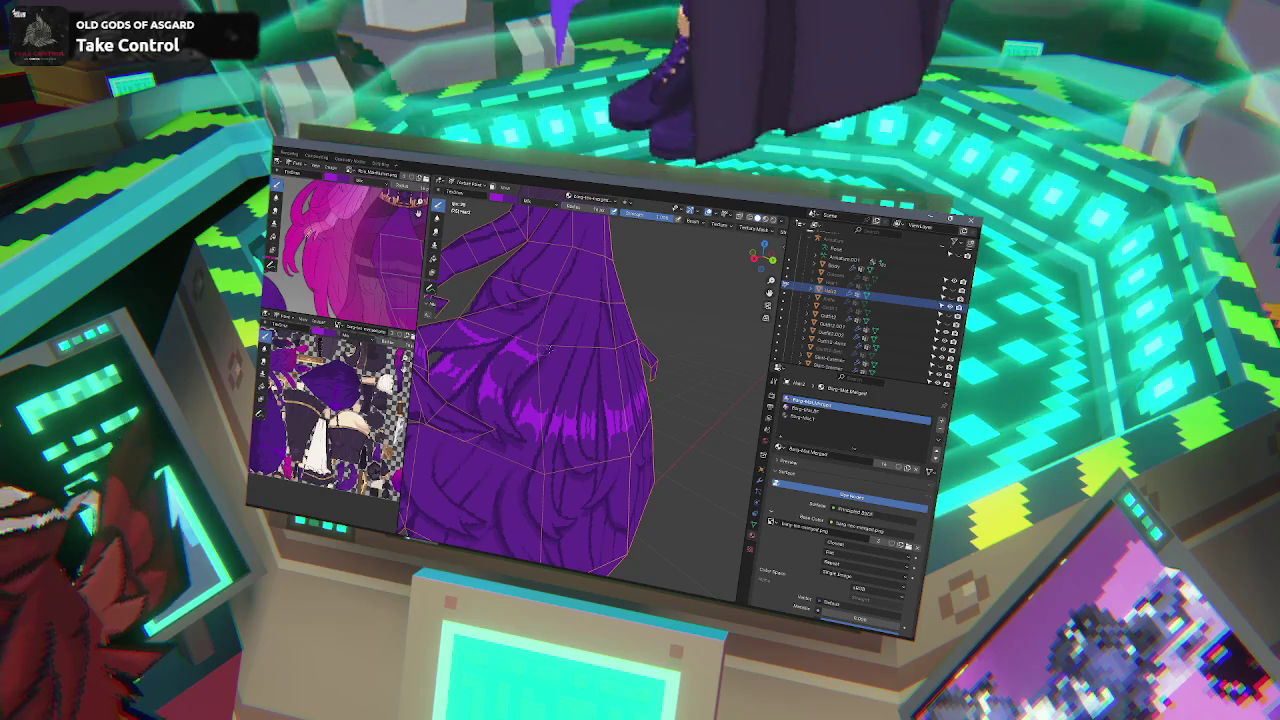
pyautogui.moveTo(539, 354); pyautogui.dragTo(545, 357, button='middle')
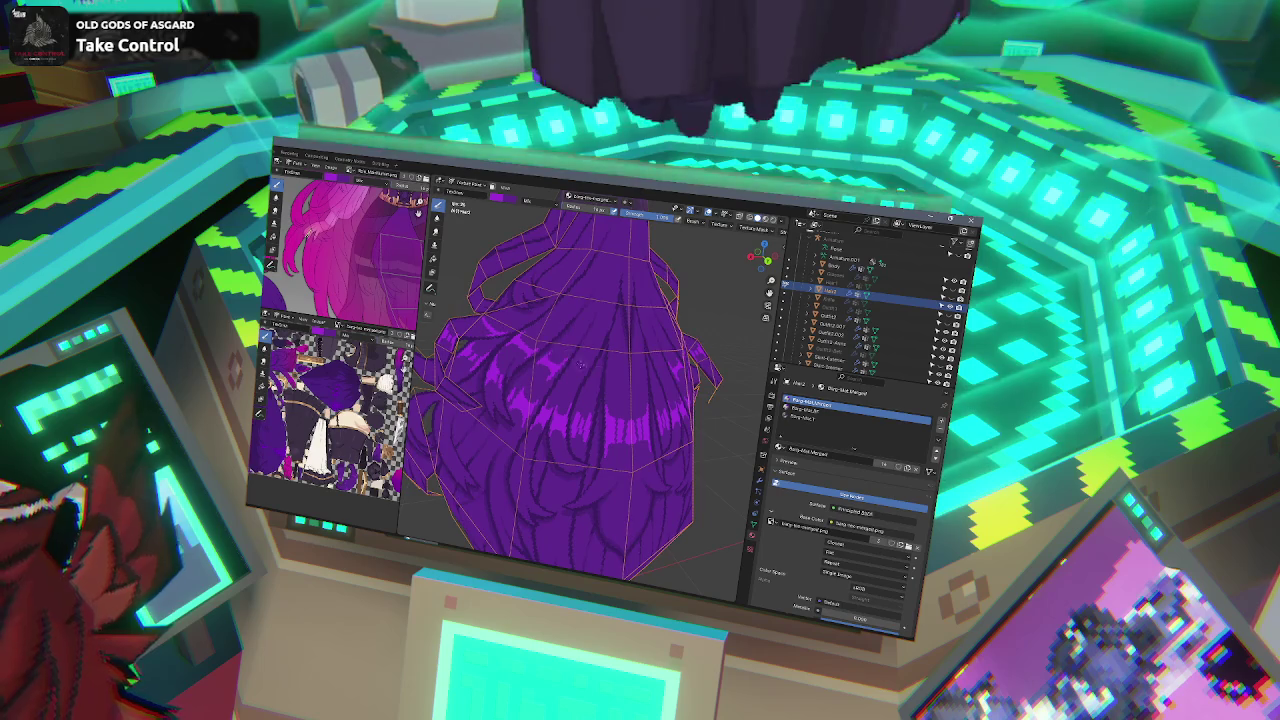
pyautogui.moveTo(537, 357); pyautogui.dragTo(570, 365, button='middle')
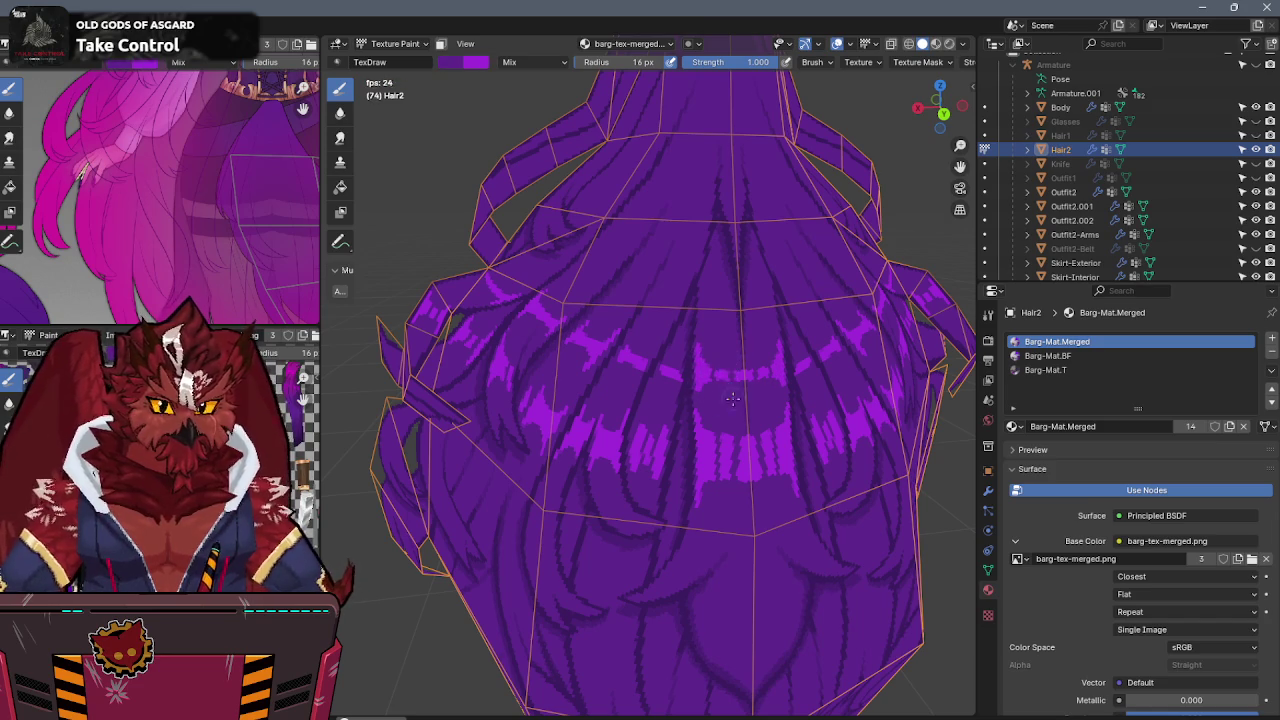
pyautogui.hotkey('shift', 'alt', 'z')
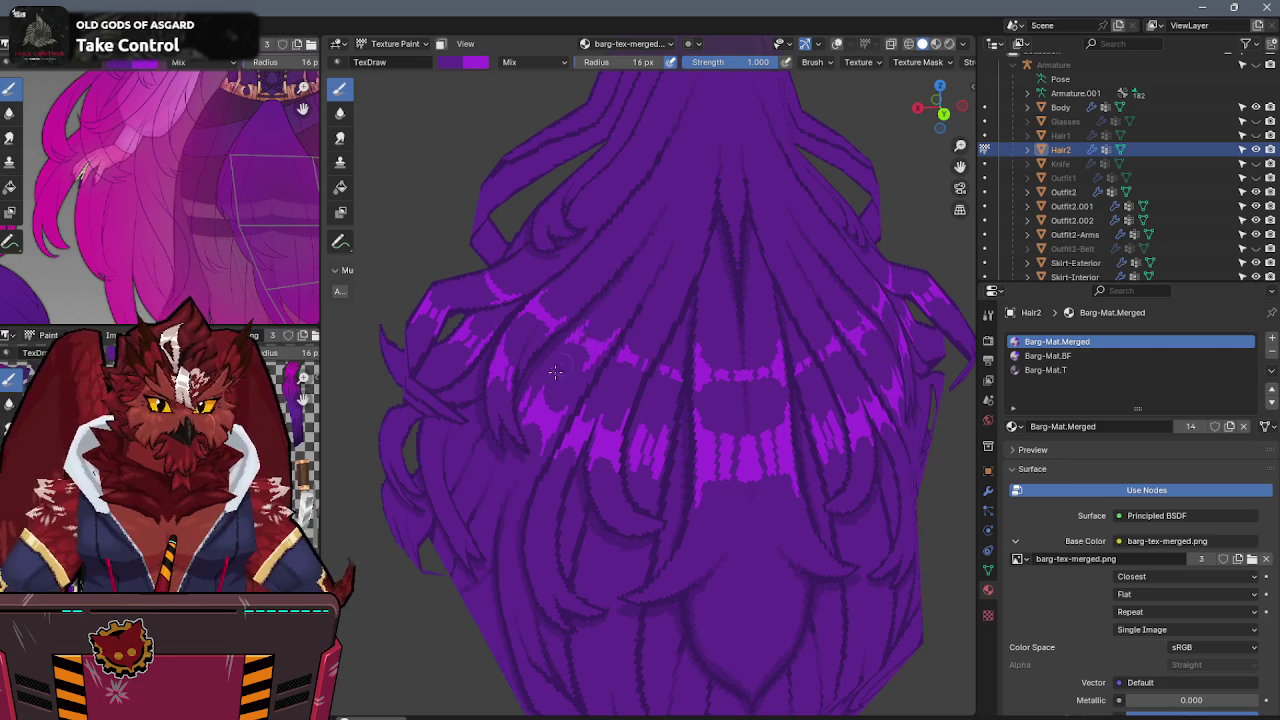
pyautogui.moveTo(557, 370); pyautogui.dragTo(610, 318, button='middle')
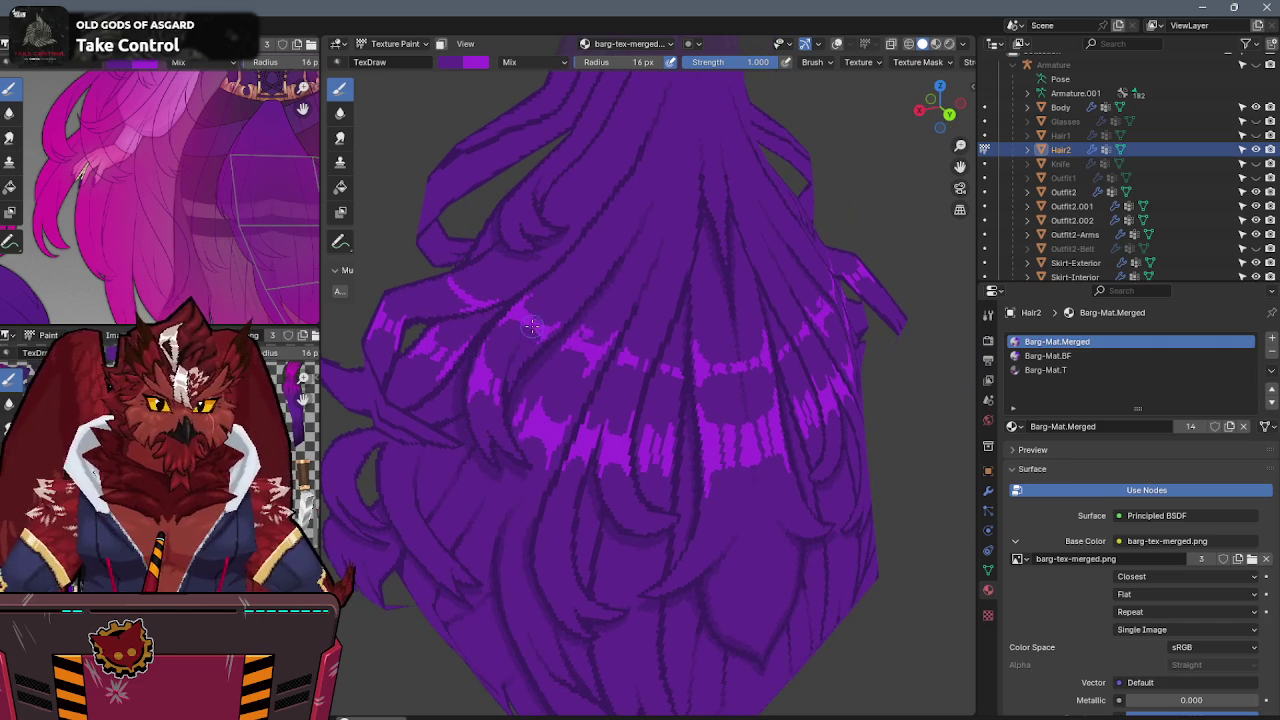
pyautogui.moveTo(556, 307); pyautogui.dragTo(413, 313, button='middle')
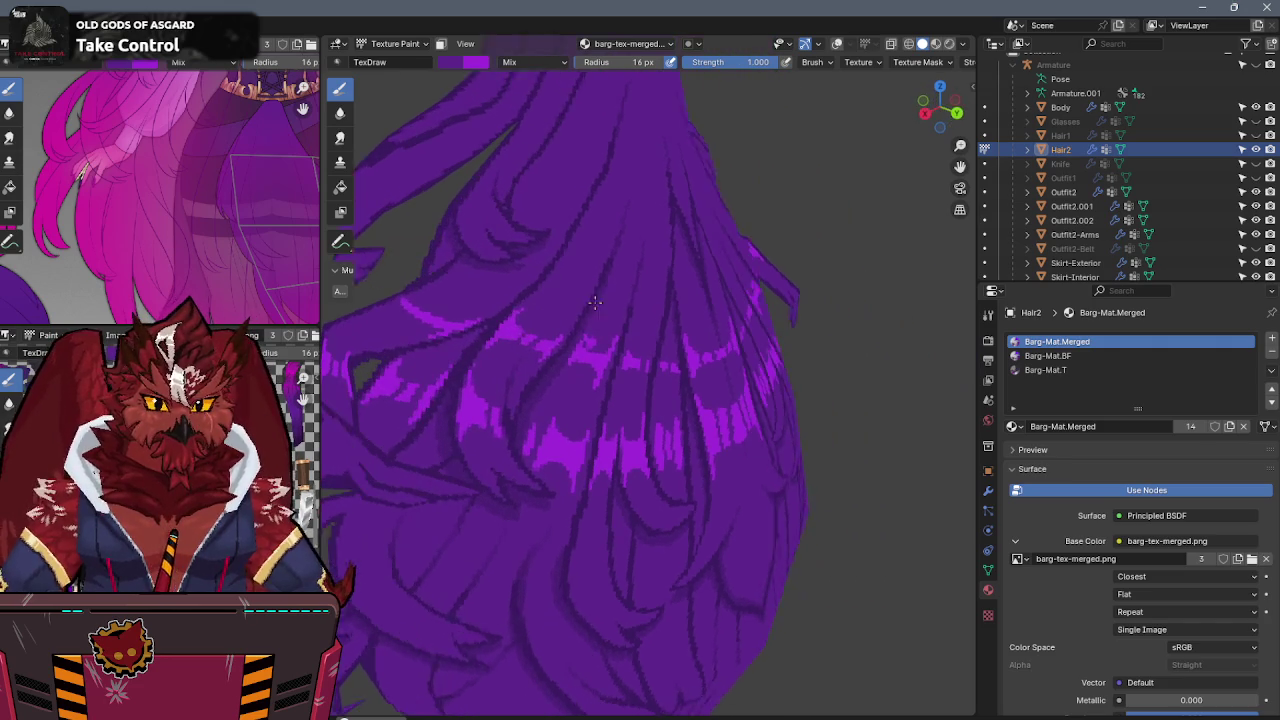
pyautogui.moveTo(686, 283); pyautogui.dragTo(626, 330, button='middle')
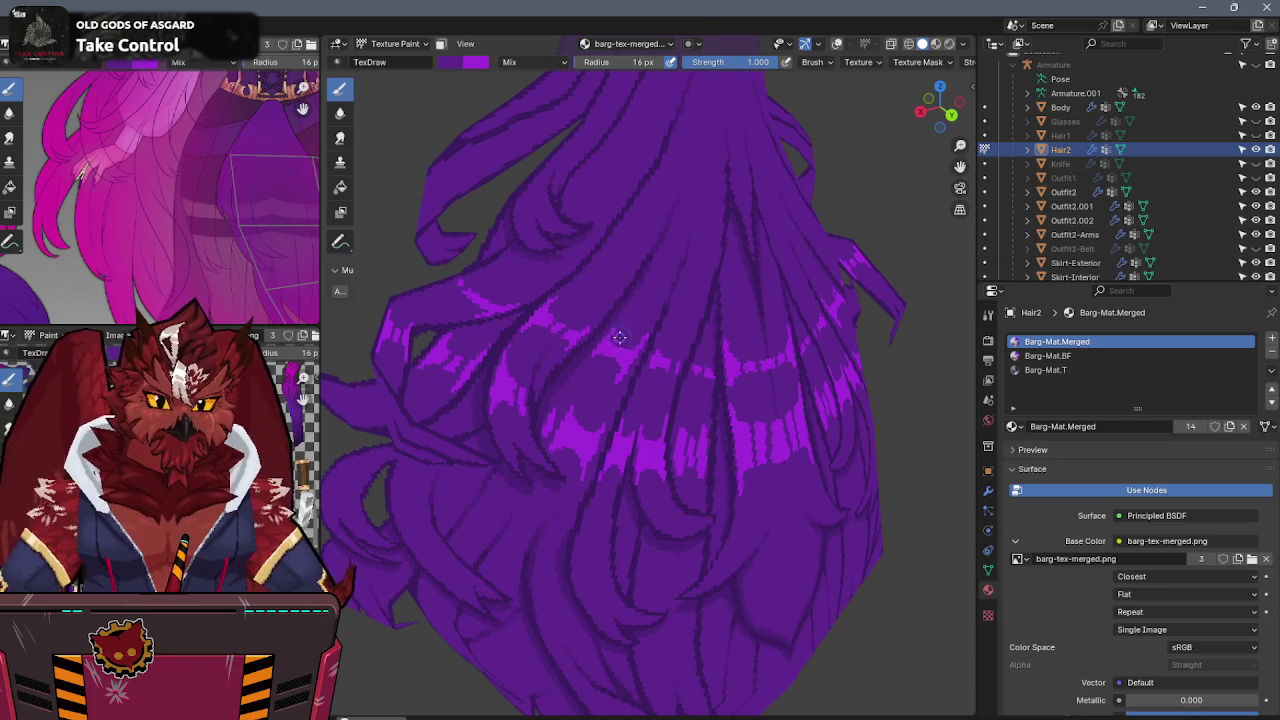
pyautogui.scroll(-3, 669, 319)
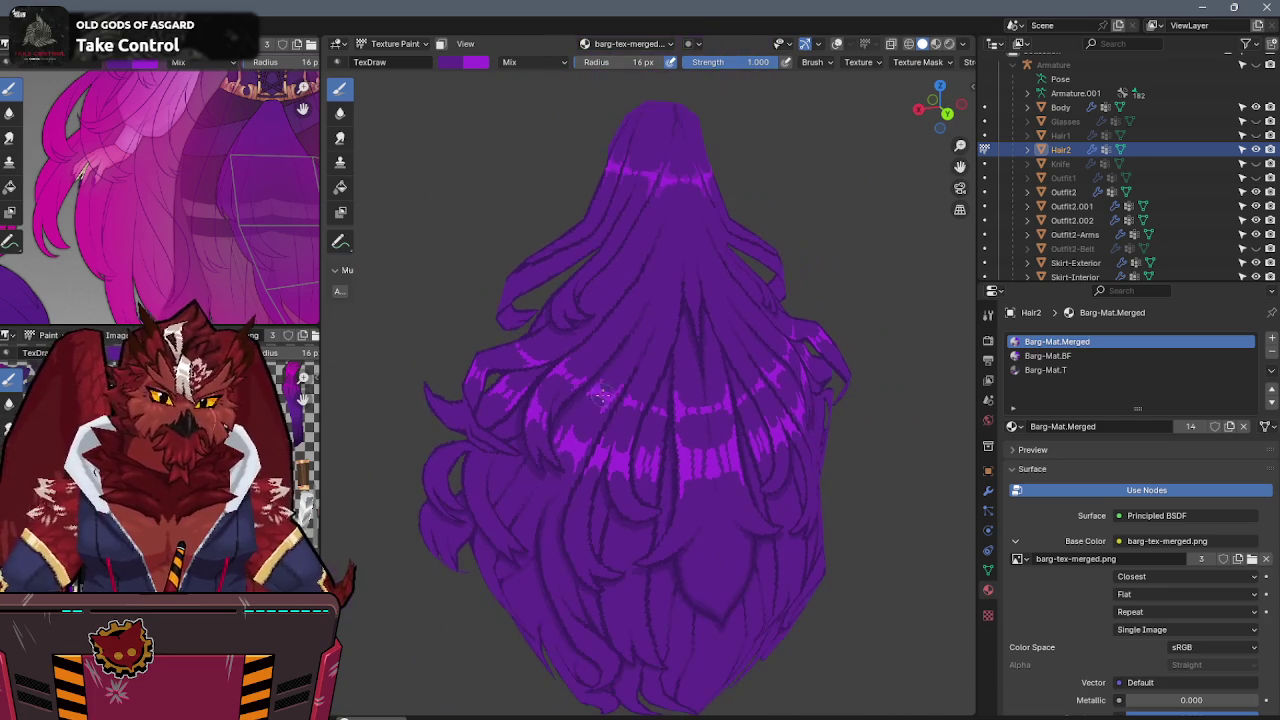
pyautogui.moveTo(640, 320)
pyautogui.mouseDown(button='middle')
pyautogui.moveTo(589, 278)
pyautogui.moveTo(794, 314)
pyautogui.moveTo(651, 309)
pyautogui.moveTo(634, 322)
pyautogui.moveTo(693, 289)
pyautogui.moveTo(659, 289)
pyautogui.moveTo(602, 353)
pyautogui.mouseUp(button='middle')
pyautogui.scroll(2, 708, 300)
pyautogui.scroll(2, 679, 309)
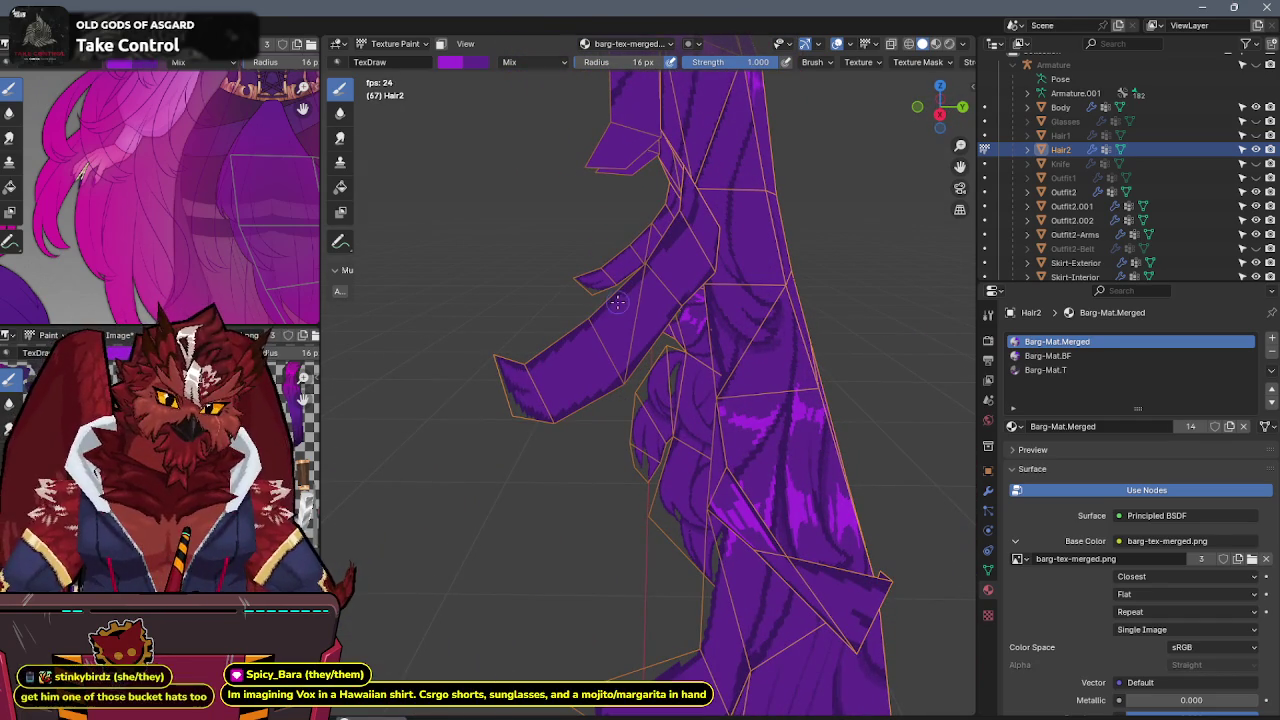
# Paint a lighter purple stroke on the arm flap and set brush strength to 0.5.
pyautogui.moveTo(598, 320); pyautogui.dragTo(641, 284)
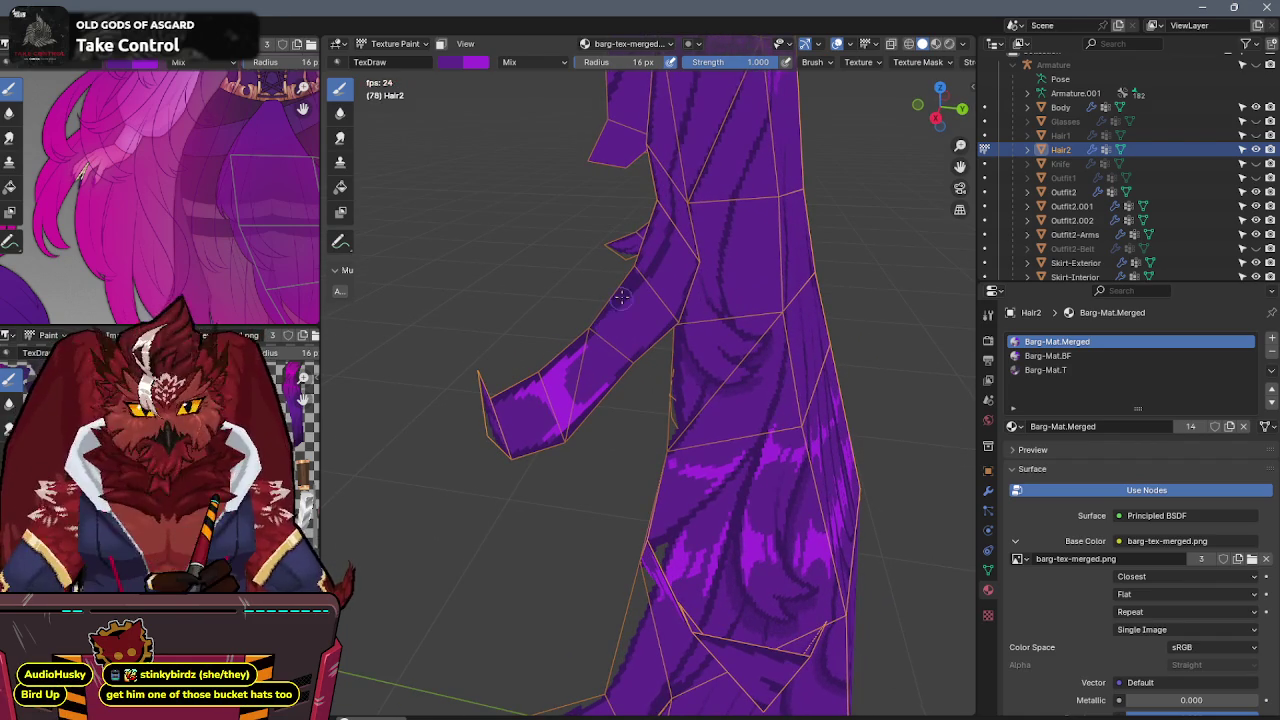
pyautogui.click(740, 62)
pyautogui.write('0.5')
pyautogui.press('Return')
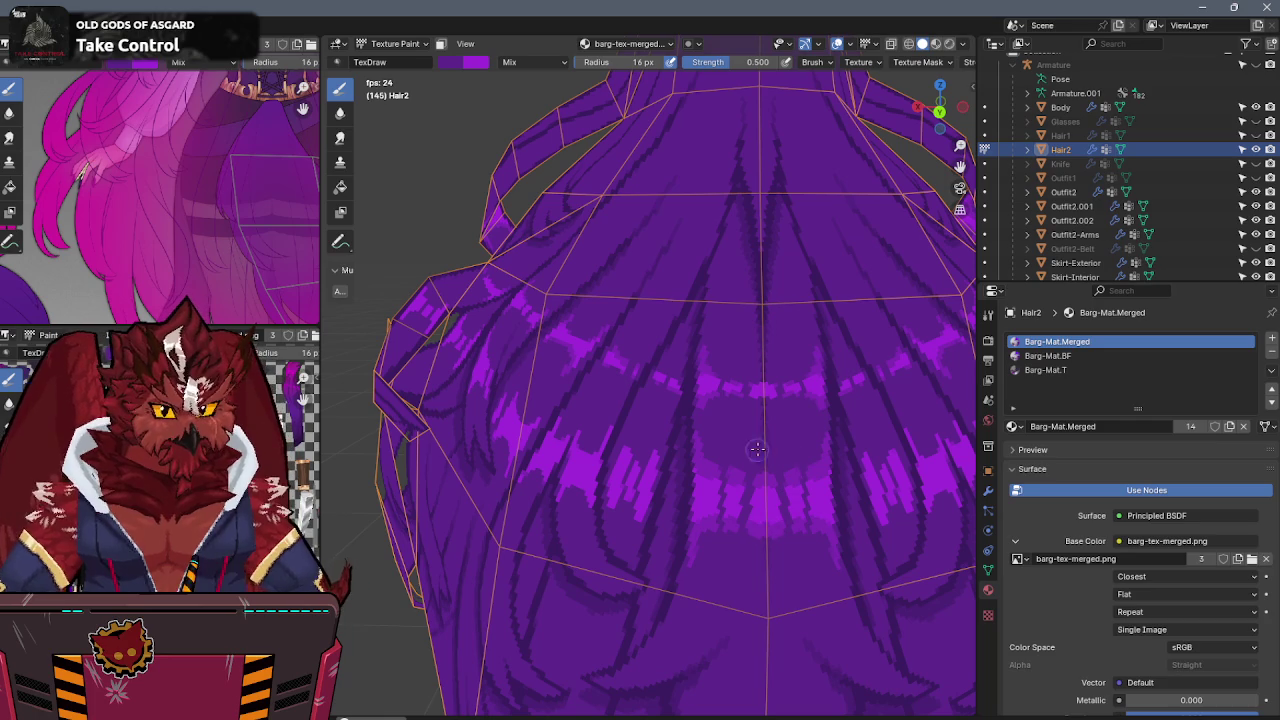
# Orbit around the back of the hair and switch to Object Mode.
pyautogui.moveTo(766, 447); pyautogui.dragTo(692, 493, button='middle')
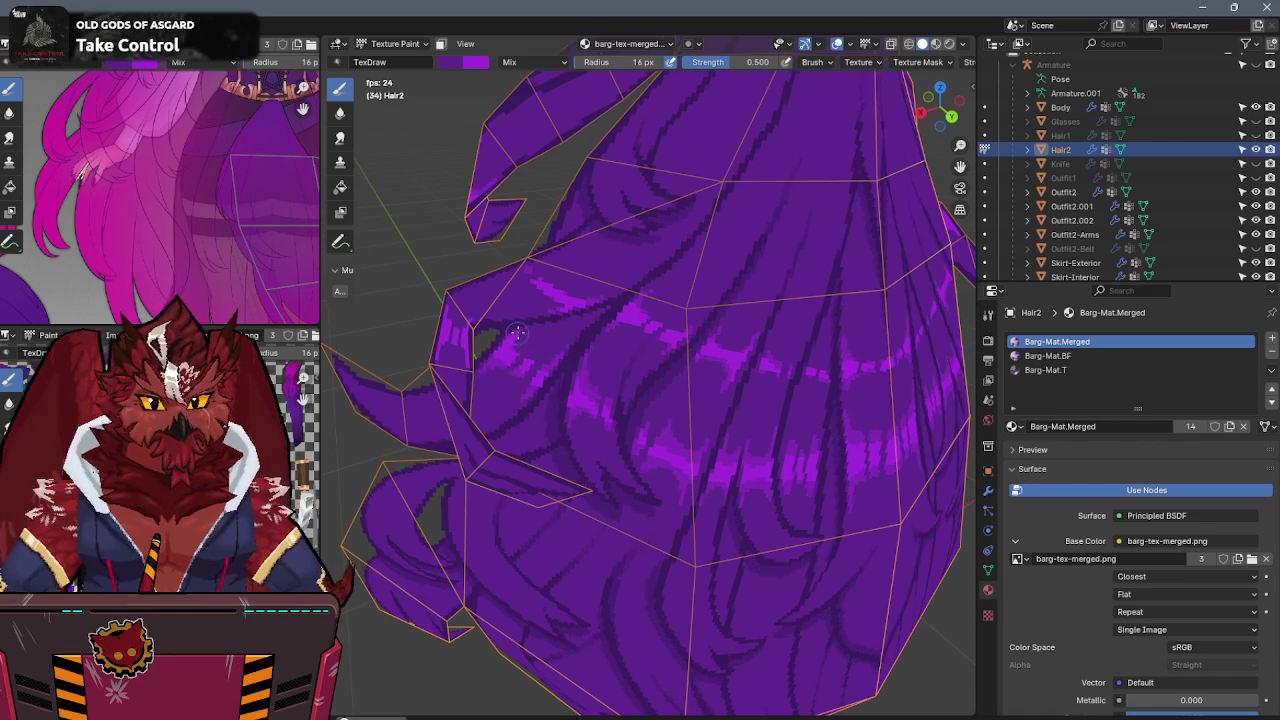
pyautogui.moveTo(536, 357); pyautogui.dragTo(793, 289, button='middle')
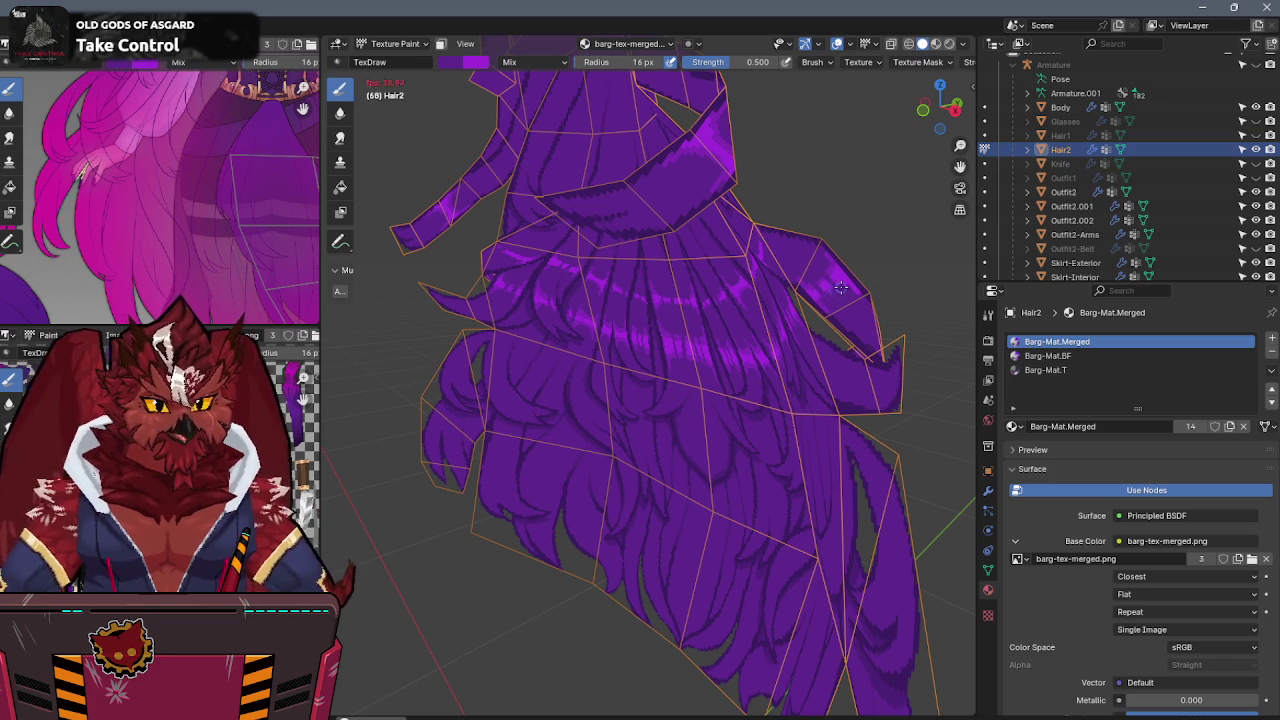
pyautogui.moveTo(846, 289)
pyautogui.mouseDown(button='middle')
pyautogui.moveTo(590, 362)
pyautogui.moveTo(665, 375)
pyautogui.mouseUp(button='middle')
pyautogui.scroll(-4, 626, 368)
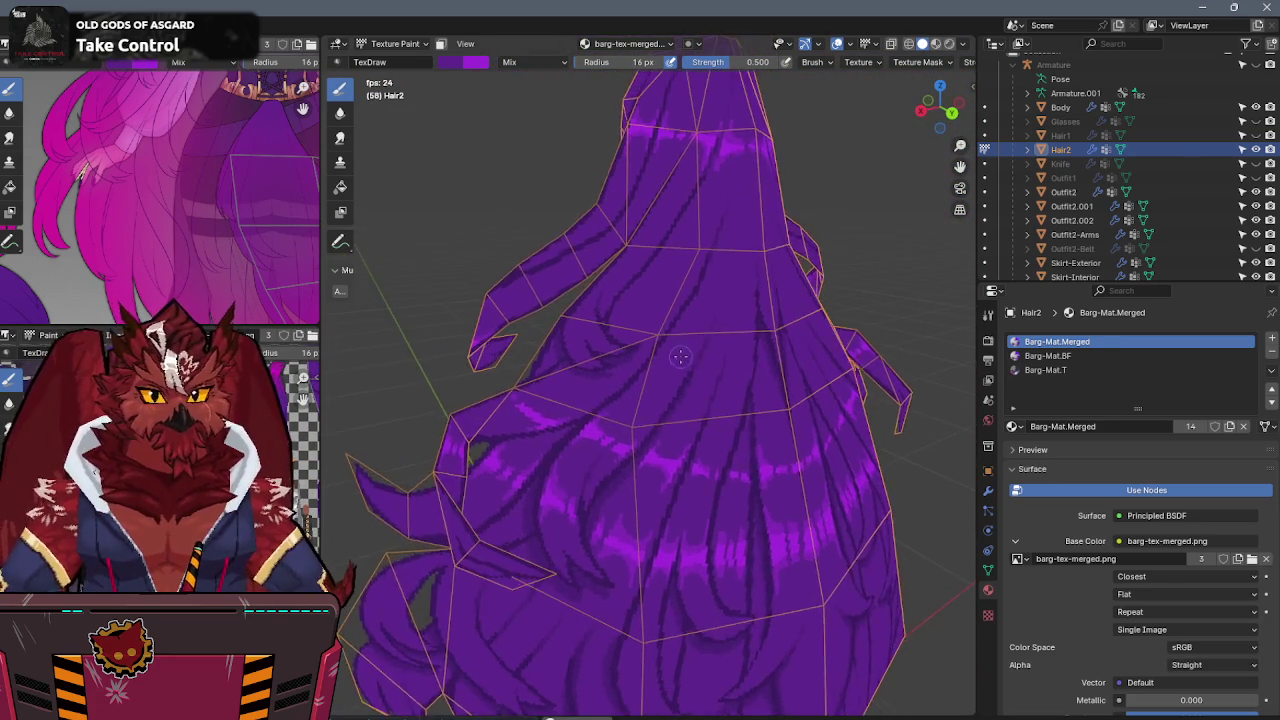
pyautogui.hotkey('ctrl', 'Tab')
pyautogui.click(589, 376)
# Orbit round to the character's front and side views.
pyautogui.moveTo(814, 257)
pyautogui.mouseDown(button='middle')
pyautogui.moveTo(763, 357)
pyautogui.moveTo(749, 277)
pyautogui.moveTo(727, 307)
pyautogui.mouseUp(button='middle')
pyautogui.moveTo(676, 294)
pyautogui.mouseDown(button='middle')
pyautogui.moveTo(685, 286)
pyautogui.moveTo(653, 275)
pyautogui.moveTo(908, 272)
pyautogui.moveTo(651, 272)
pyautogui.moveTo(640, 263)
pyautogui.moveTo(660, 246)
pyautogui.moveTo(635, 313)
pyautogui.moveTo(690, 333)
pyautogui.moveTo(667, 318)
pyautogui.moveTo(679, 321)
pyautogui.moveTo(633, 346)
pyautogui.moveTo(599, 405)
pyautogui.moveTo(706, 377)
pyautogui.moveTo(790, 333)
pyautogui.mouseUp(button='middle')
pyautogui.moveTo(700, 280)
pyautogui.mouseDown(button='middle')
pyautogui.moveTo(732, 354)
pyautogui.moveTo(710, 302)
pyautogui.moveTo(660, 306)
pyautogui.mouseUp(button='middle')
# Try isolating Hair2 in local view from Edit Mode, then restore the full character view.
pyautogui.click(657, 310)
pyautogui.hotkey('ctrl', 'Tab')
pyautogui.click(695, 279)
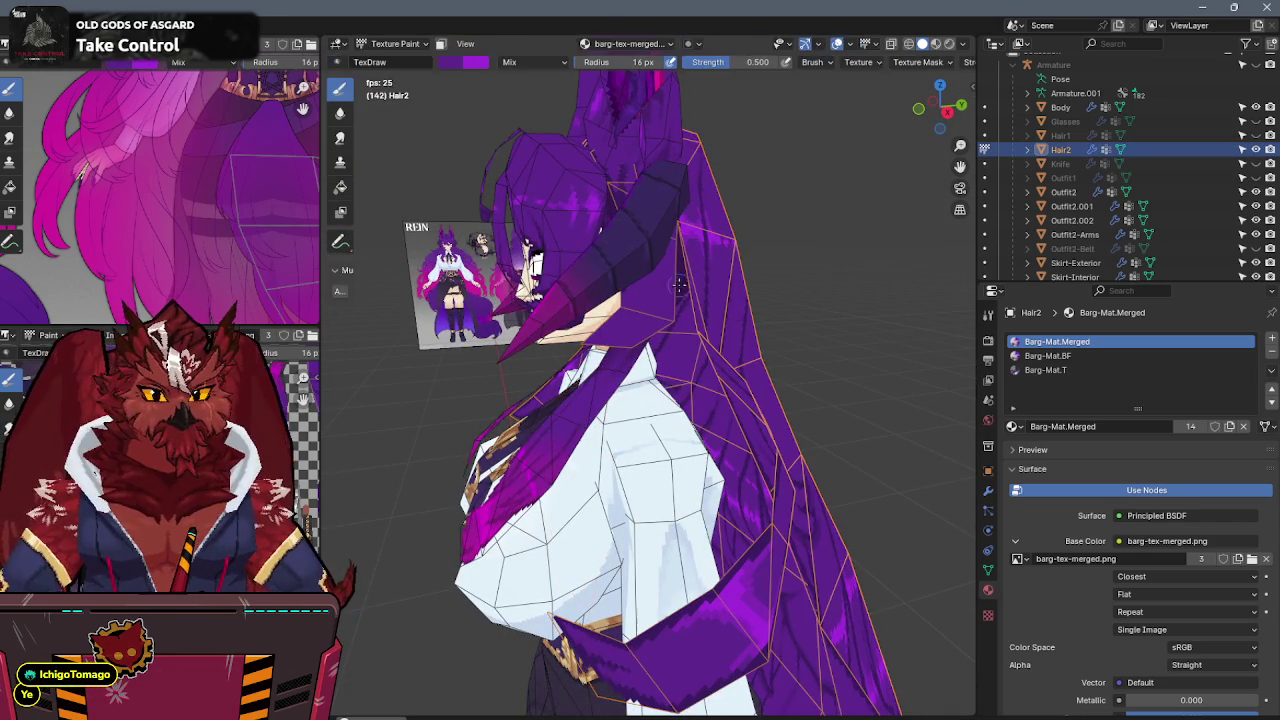
pyautogui.press('KP_Divide')
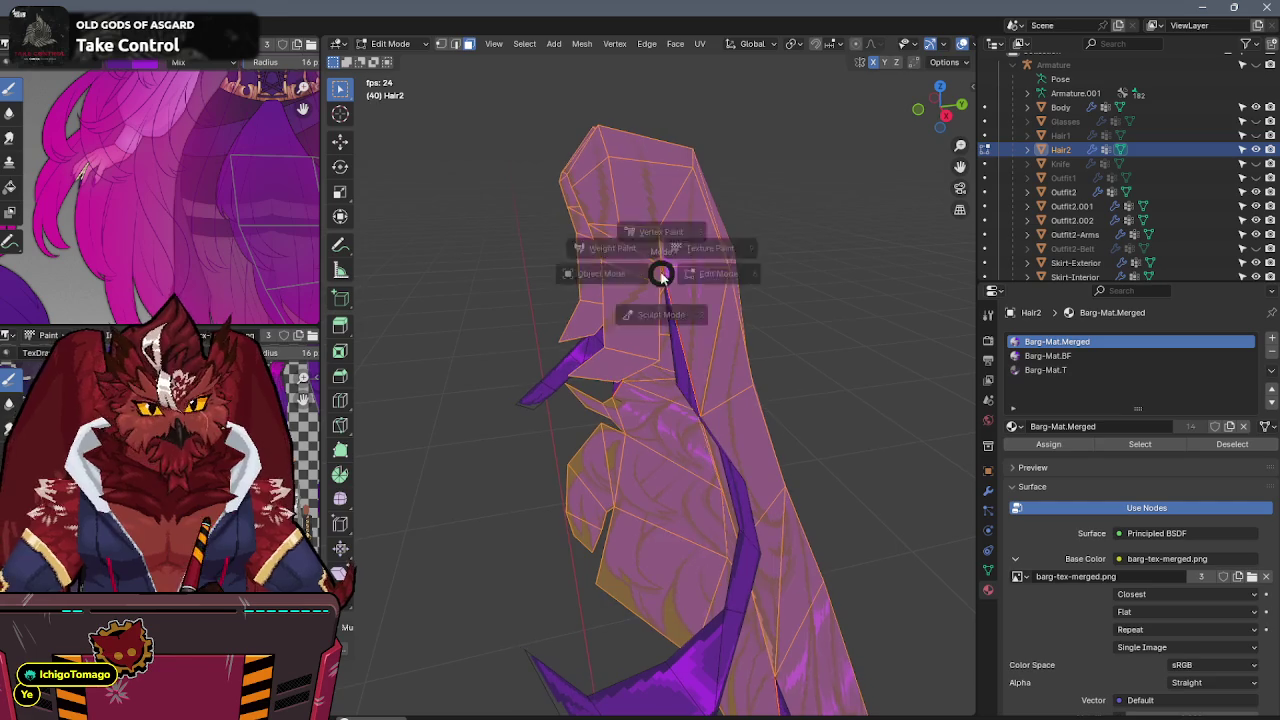
pyautogui.hotkey('ctrl', 'Tab')
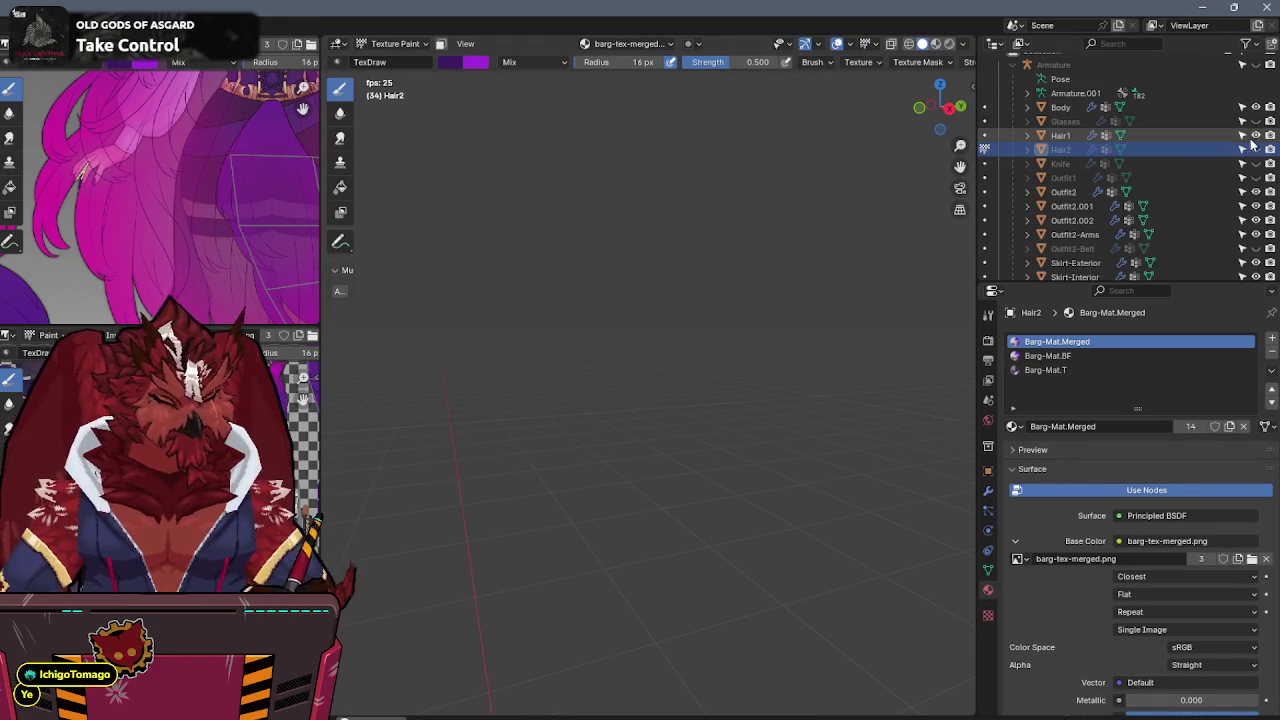
pyautogui.press('KP_Divide')
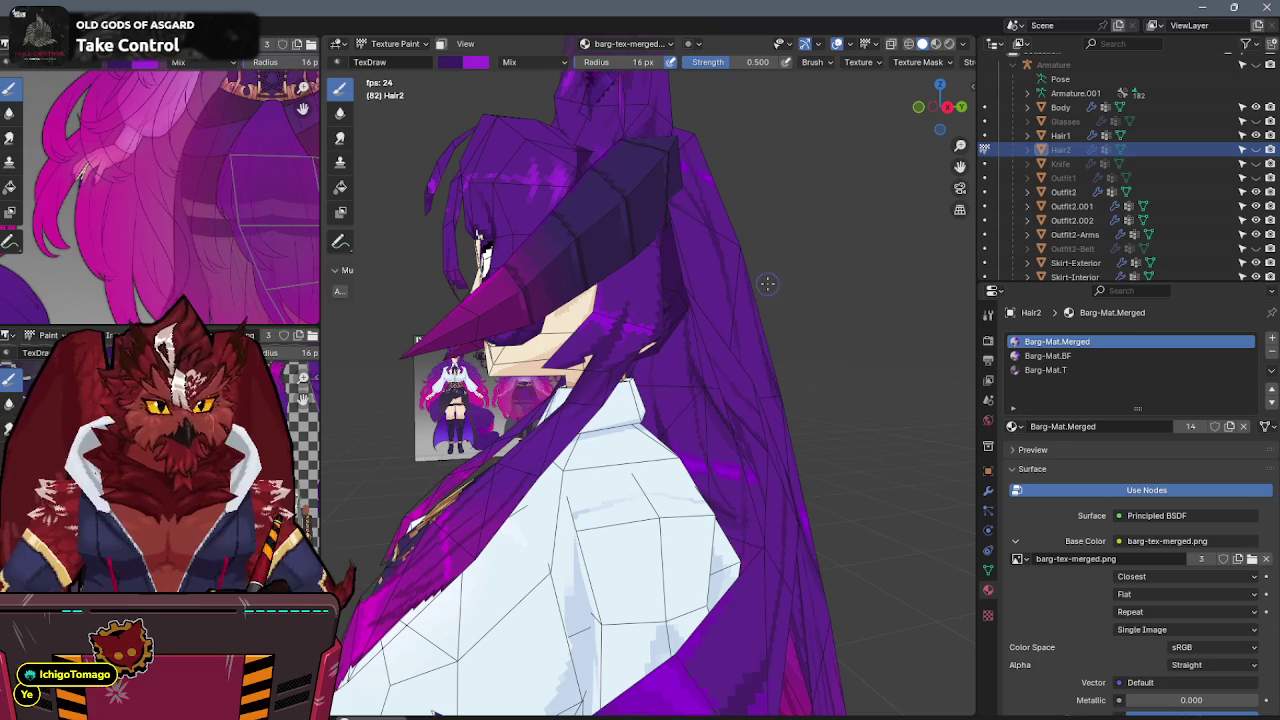
# Hide Hair1 in the outliner so only Hair2 shows, and select Hair2.
pyautogui.click(1256, 135)
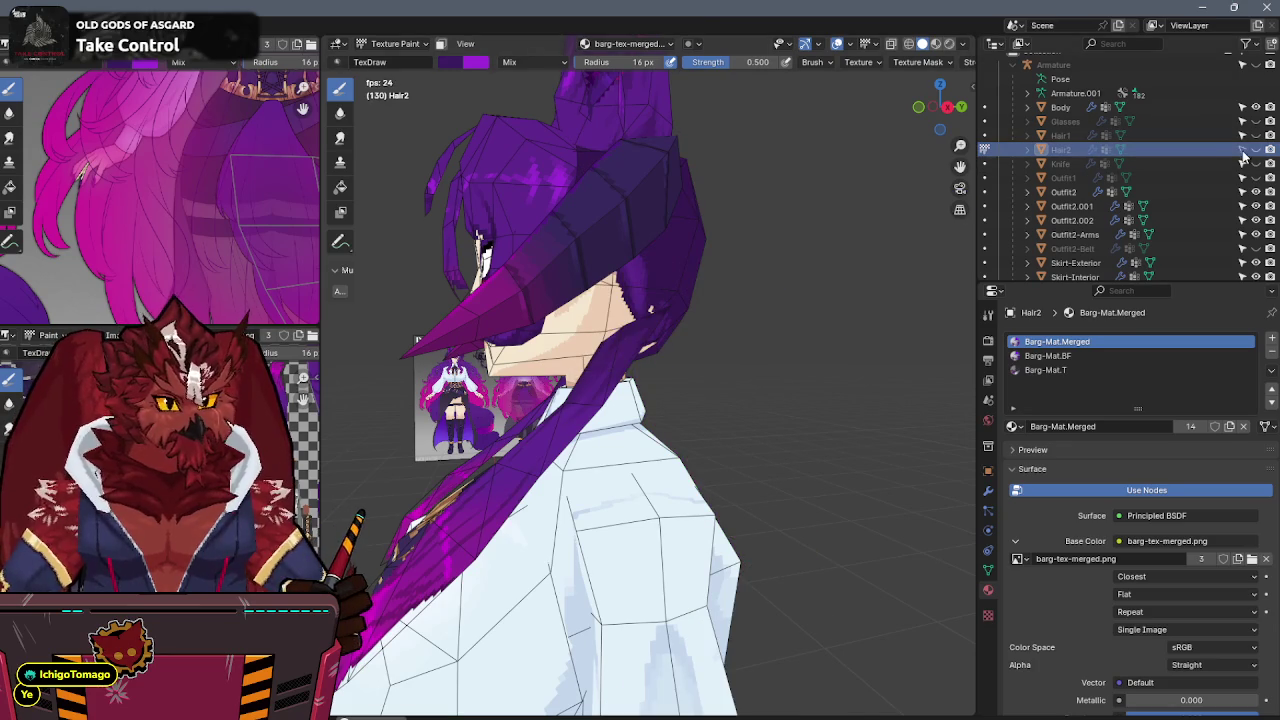
pyautogui.click(1256, 135)
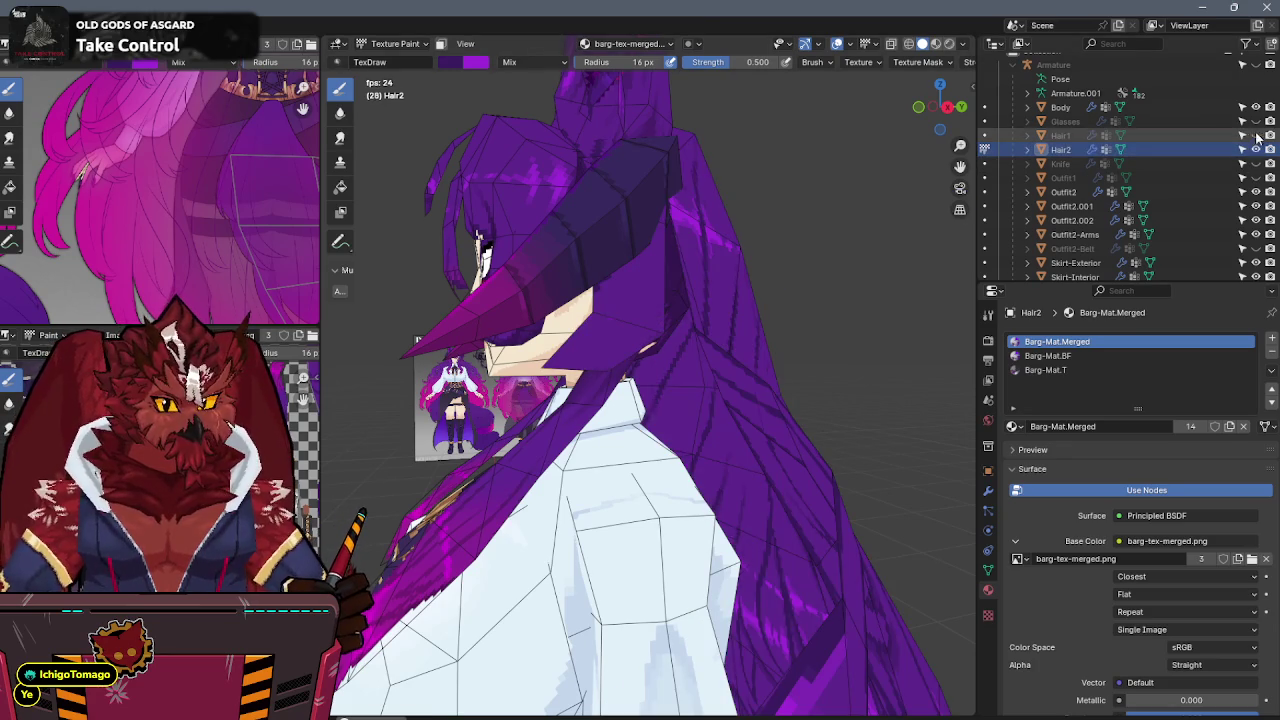
pyautogui.click(1256, 149)
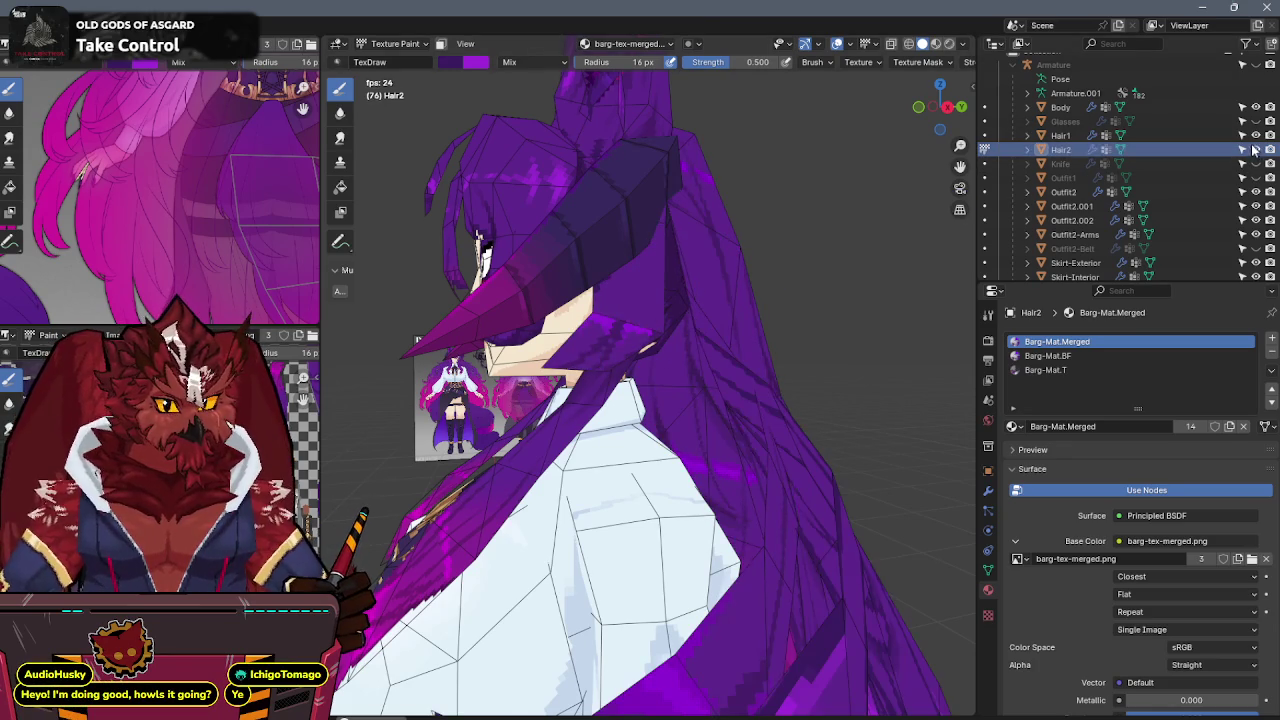
pyautogui.click(1256, 135)
pyautogui.click(1192, 152)
pyautogui.moveTo(620, 320)
pyautogui.mouseDown(button='middle')
pyautogui.moveTo(600, 250)
pyautogui.moveTo(593, 285)
pyautogui.mouseUp(button='middle')
# Deselect Hair2's faces and select one connected strand piece in Edit Mode.
pyautogui.press('Tab')
pyautogui.hotkey('alt', 'a')
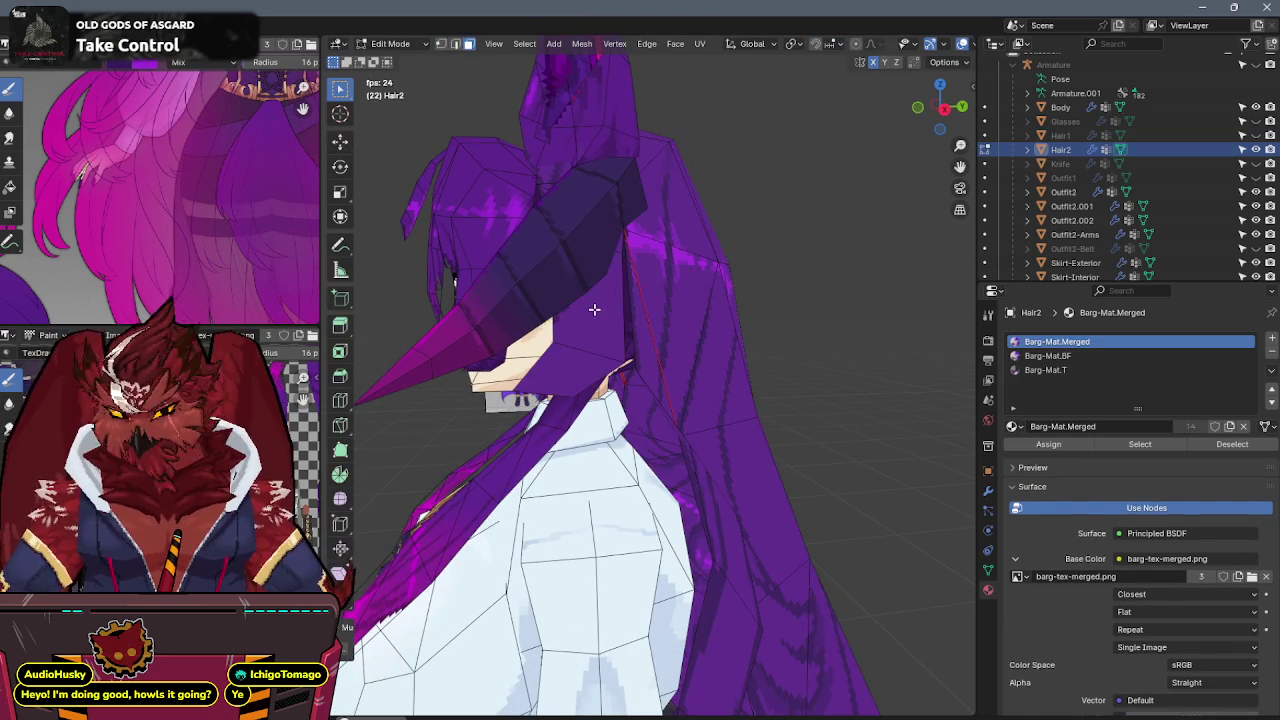
pyautogui.press('l')
pyautogui.press('Tab')
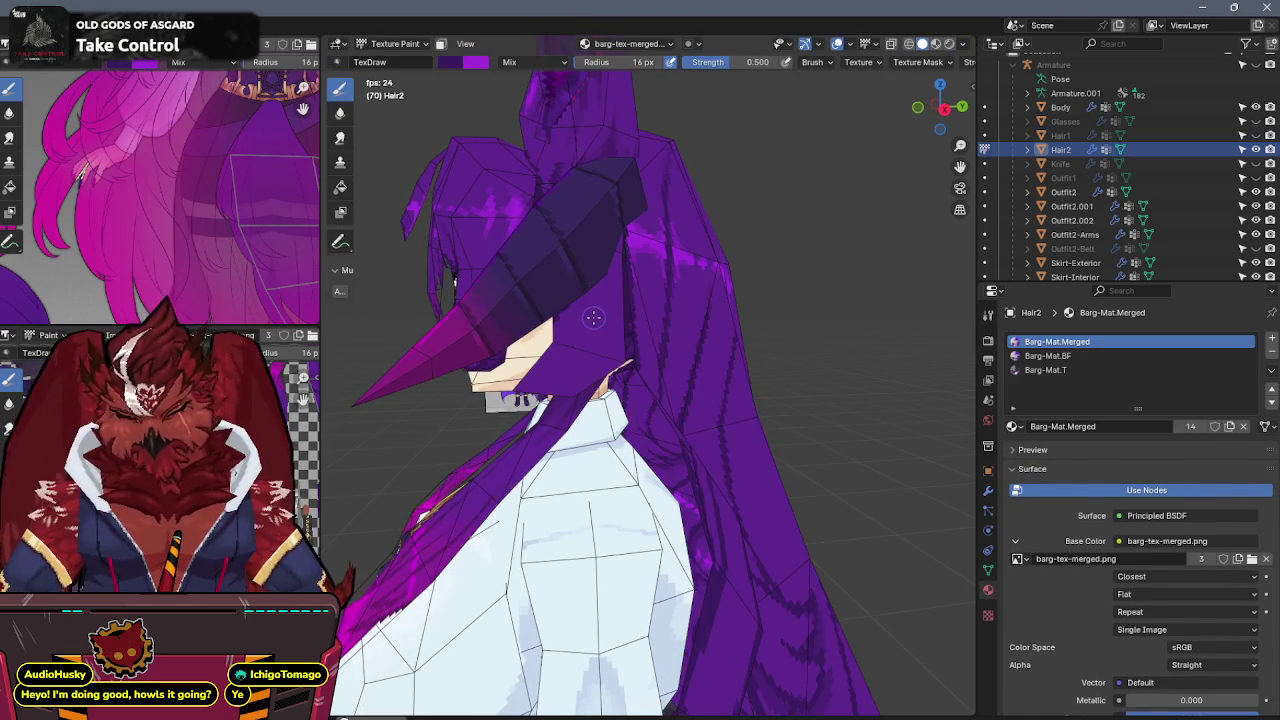
# Isolate Hair2 in local view, select the strip's faces, and enable face-select painting mask.
pyautogui.hotkey('ctrl', 'Tab')
pyautogui.press('4')
pyautogui.hotkey('ctrl', 'Tab')
pyautogui.press('Escape')
pyautogui.press('KP_Divide')
pyautogui.press('Tab')
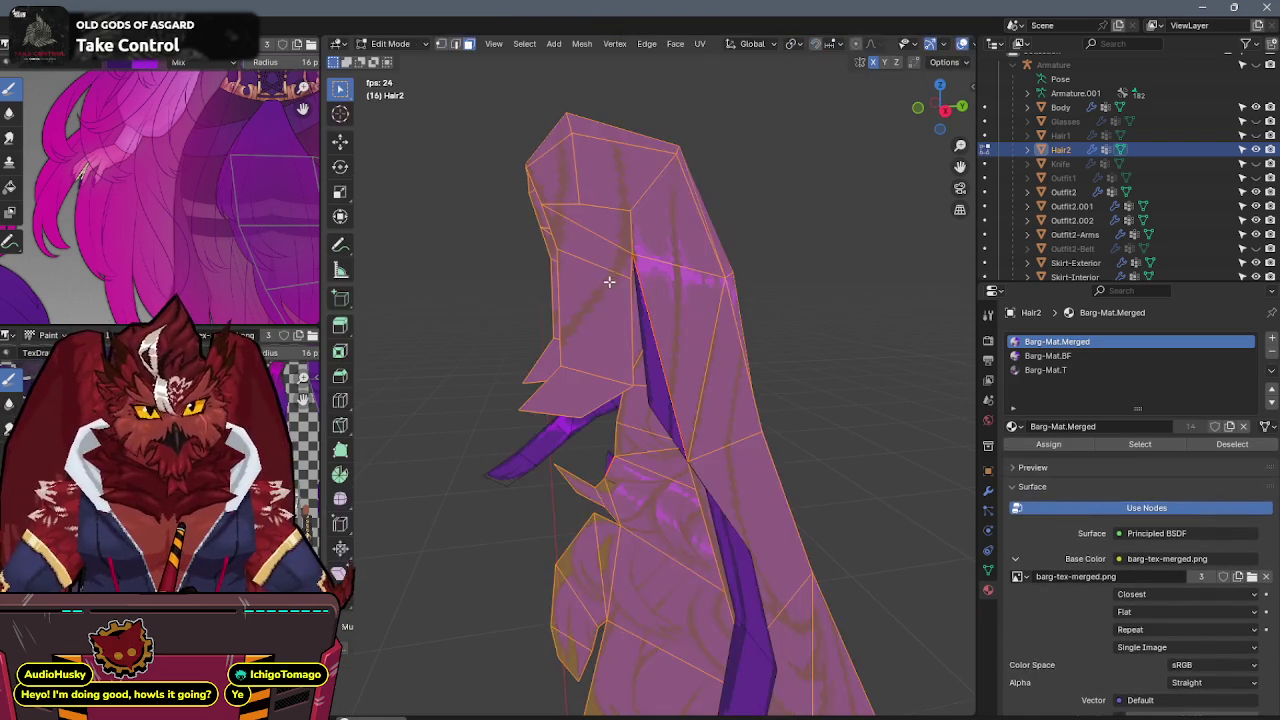
pyautogui.hotkey('alt', 'a')
pyautogui.click(602, 250)
pyautogui.press('Tab')
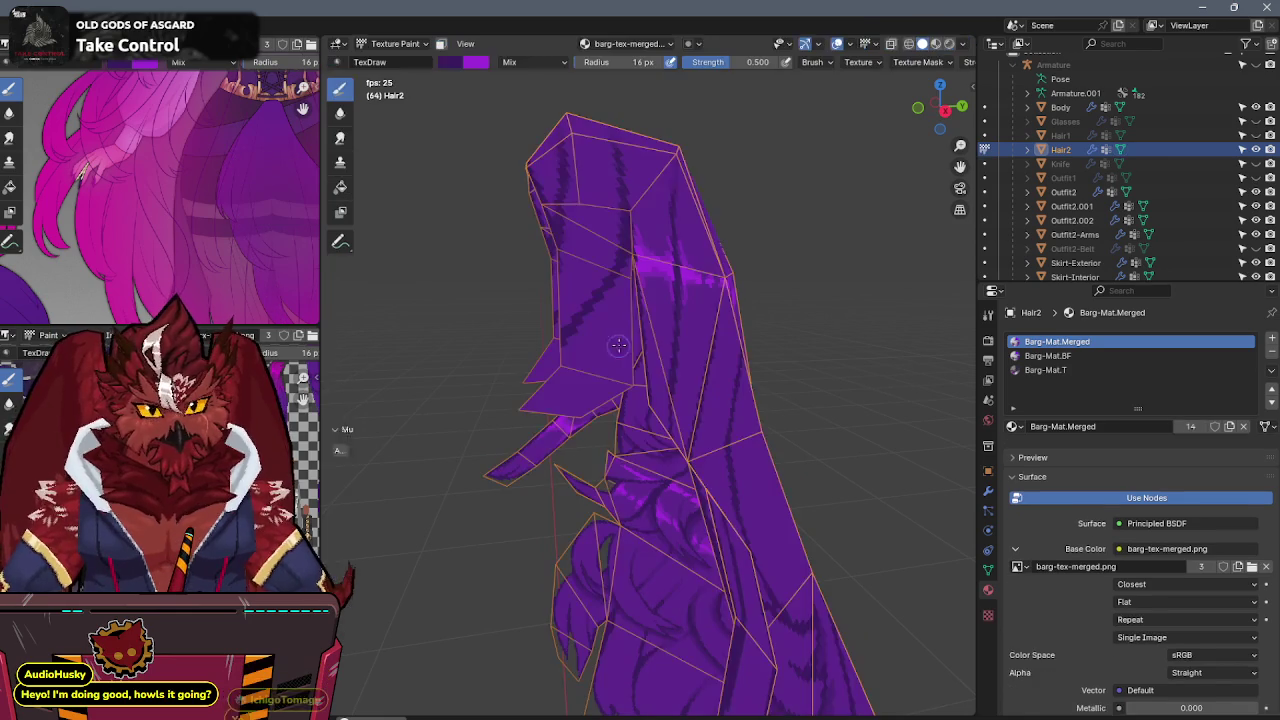
pyautogui.press('m')
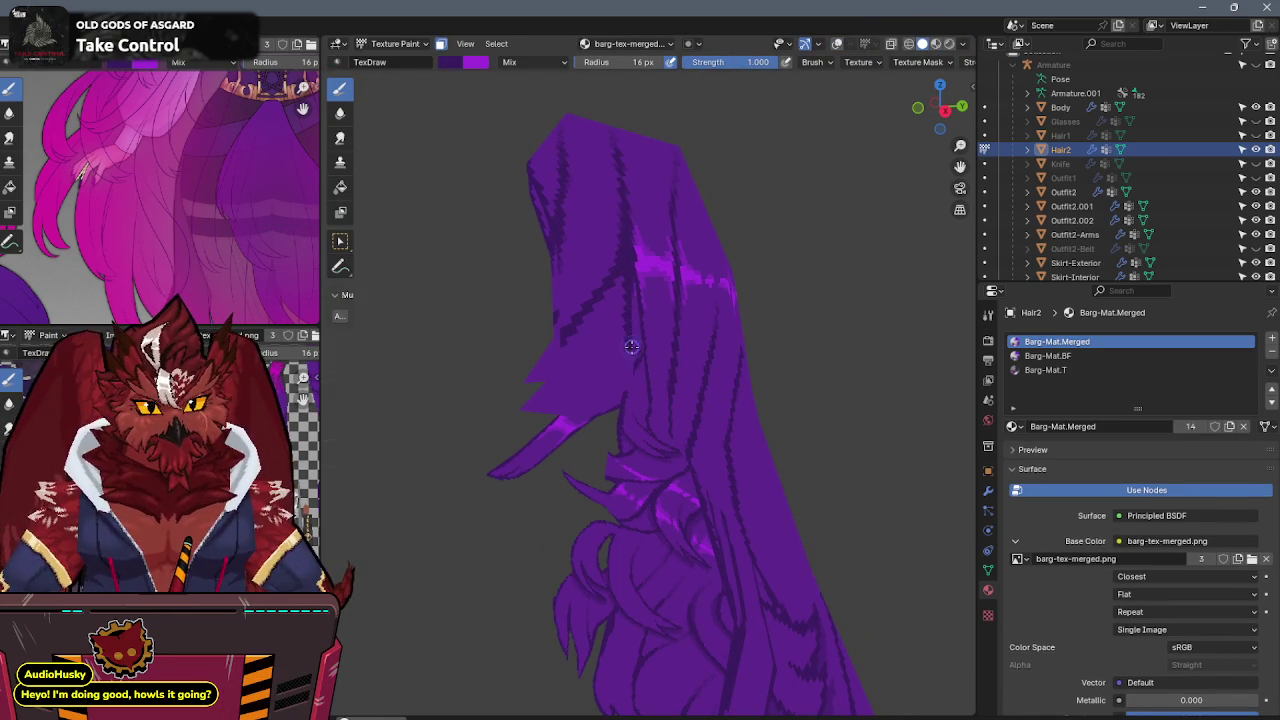
# Orbit around the isolated hair strip and turn the wireframe overlays back on.
pyautogui.moveTo(629, 367); pyautogui.dragTo(637, 242, button='middle')
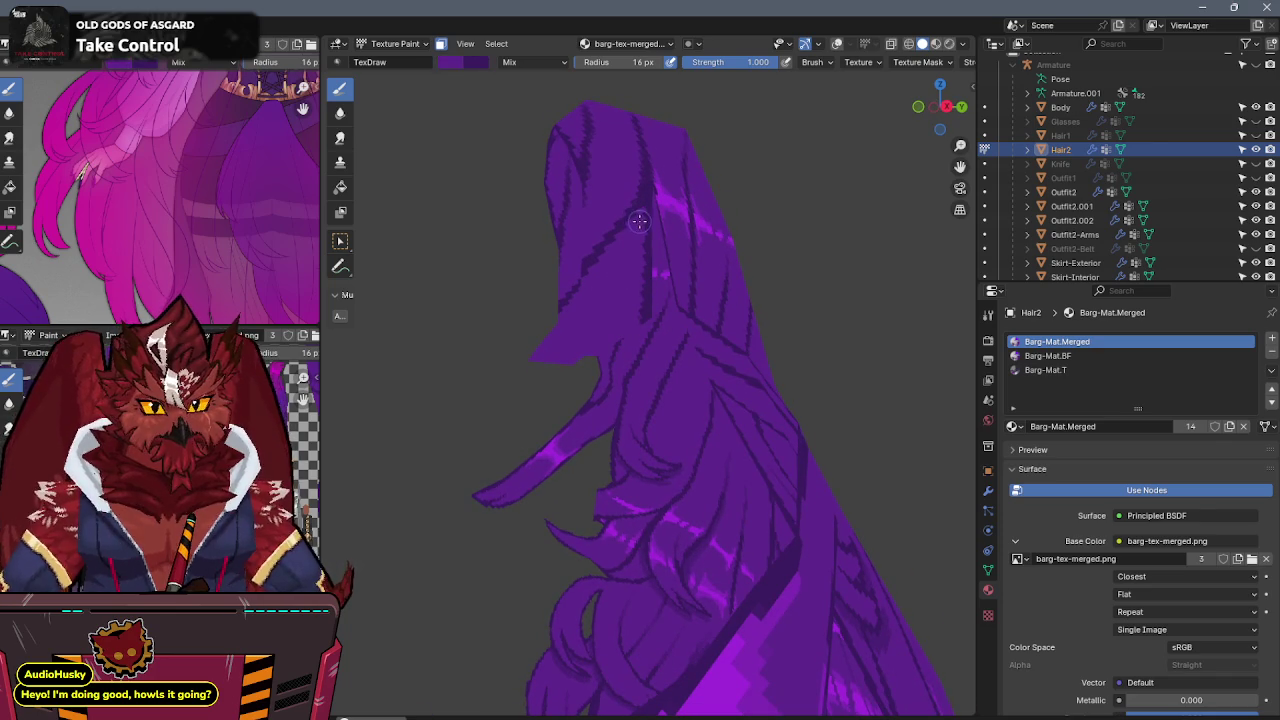
pyautogui.hotkey('shift', 'alt', 'z')
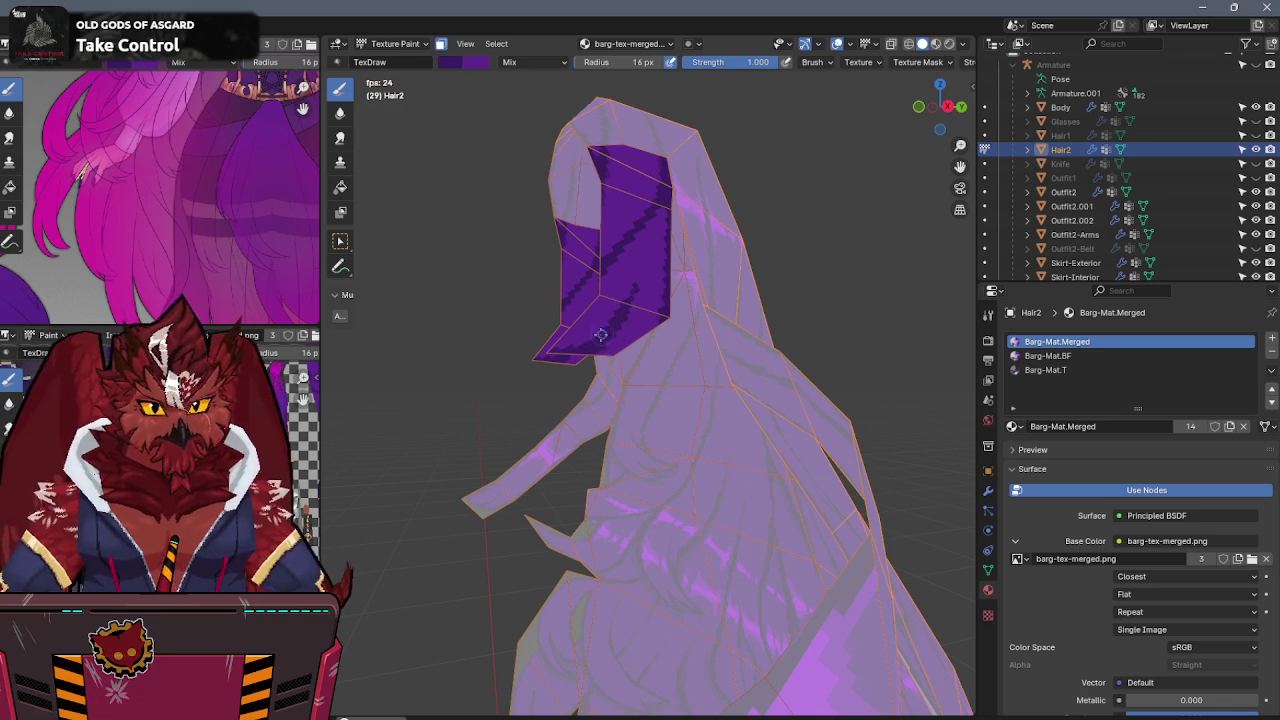
# Switch the brush blend from Erase Alpha to Mix at 0.493 strength, then orbit around the striped hair.
pyautogui.press('e')
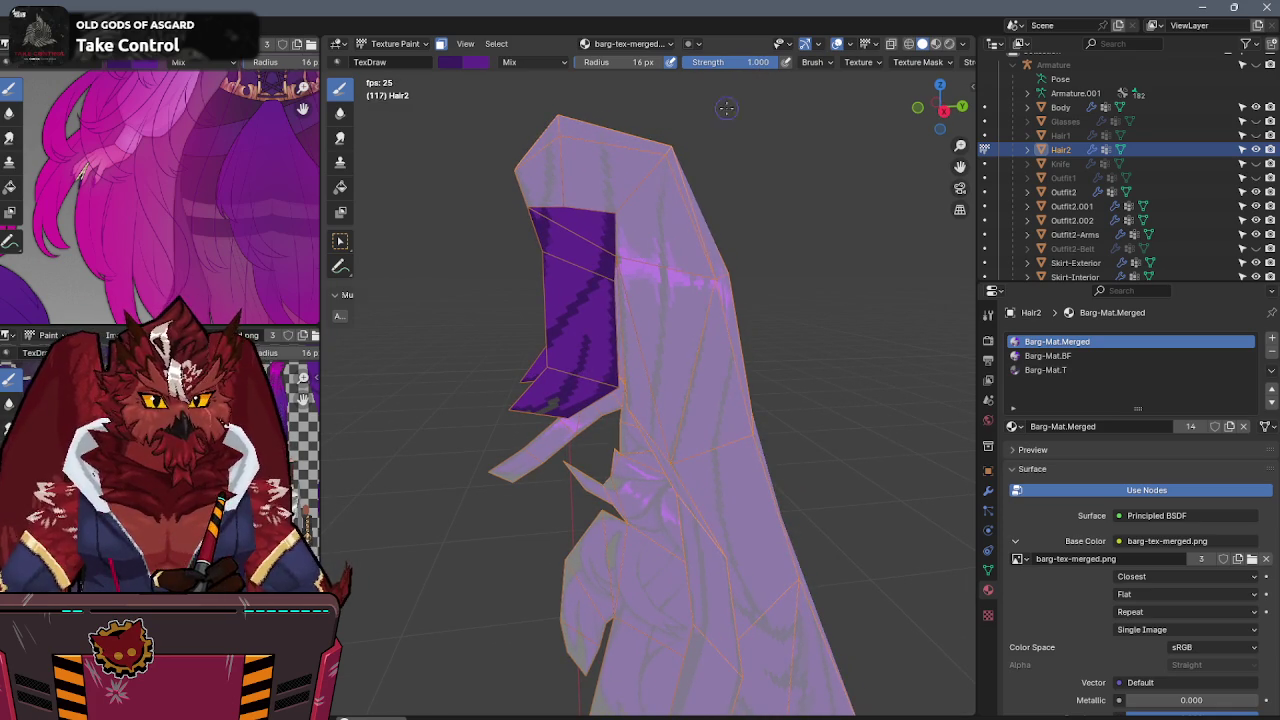
pyautogui.hotkey('shift', 'f')
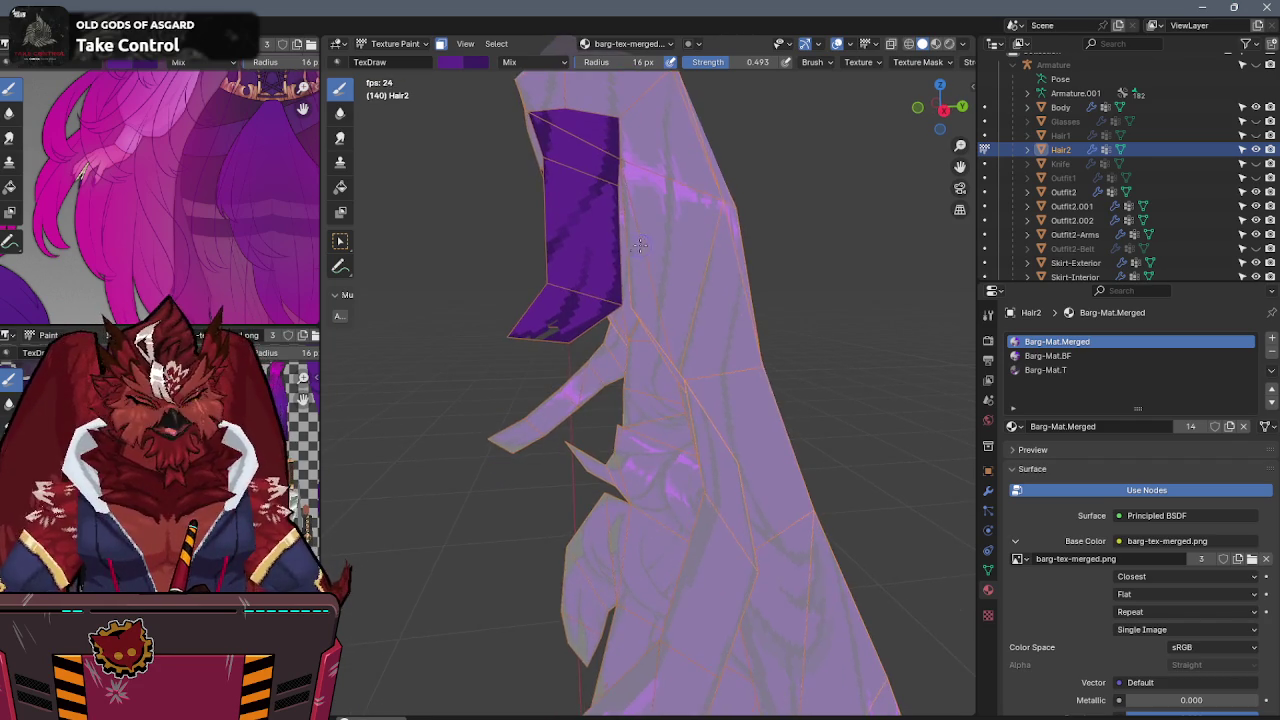
pyautogui.moveTo(620, 290); pyautogui.dragTo(675, 283, button='middle')
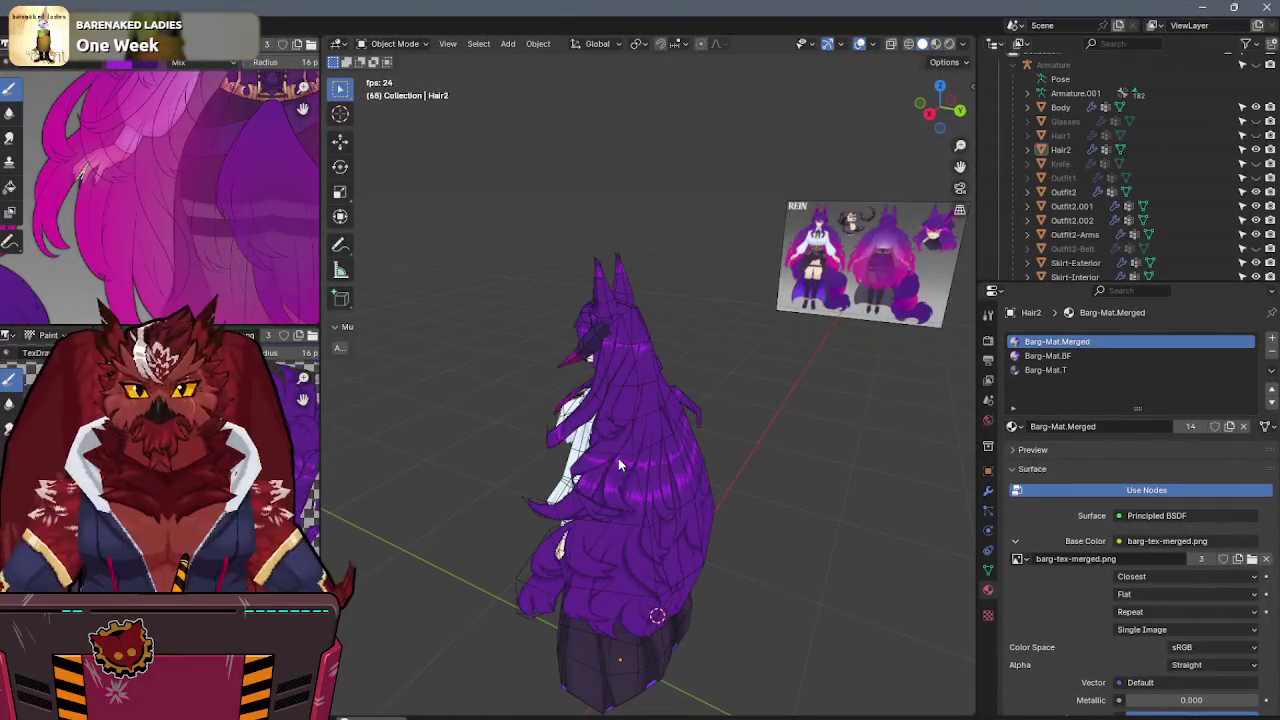
pyautogui.moveTo(689, 445); pyautogui.dragTo(635, 424, button='middle')
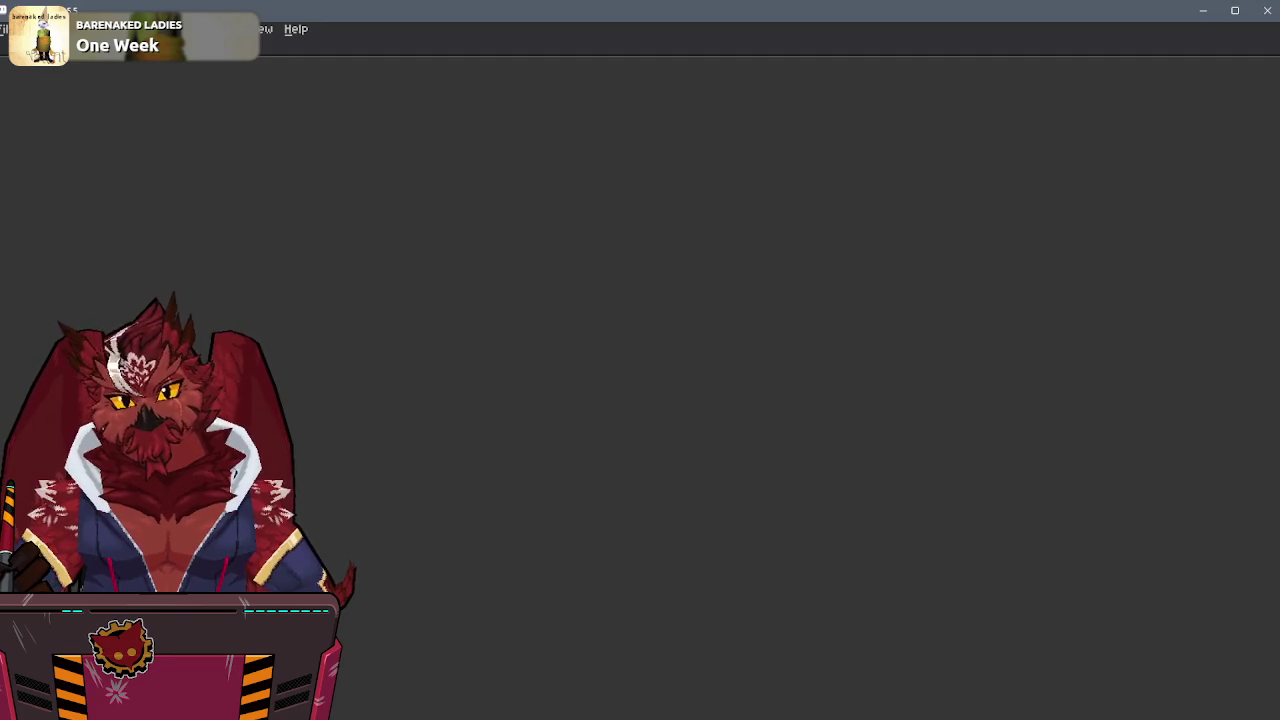
pyautogui.click(14, 29)
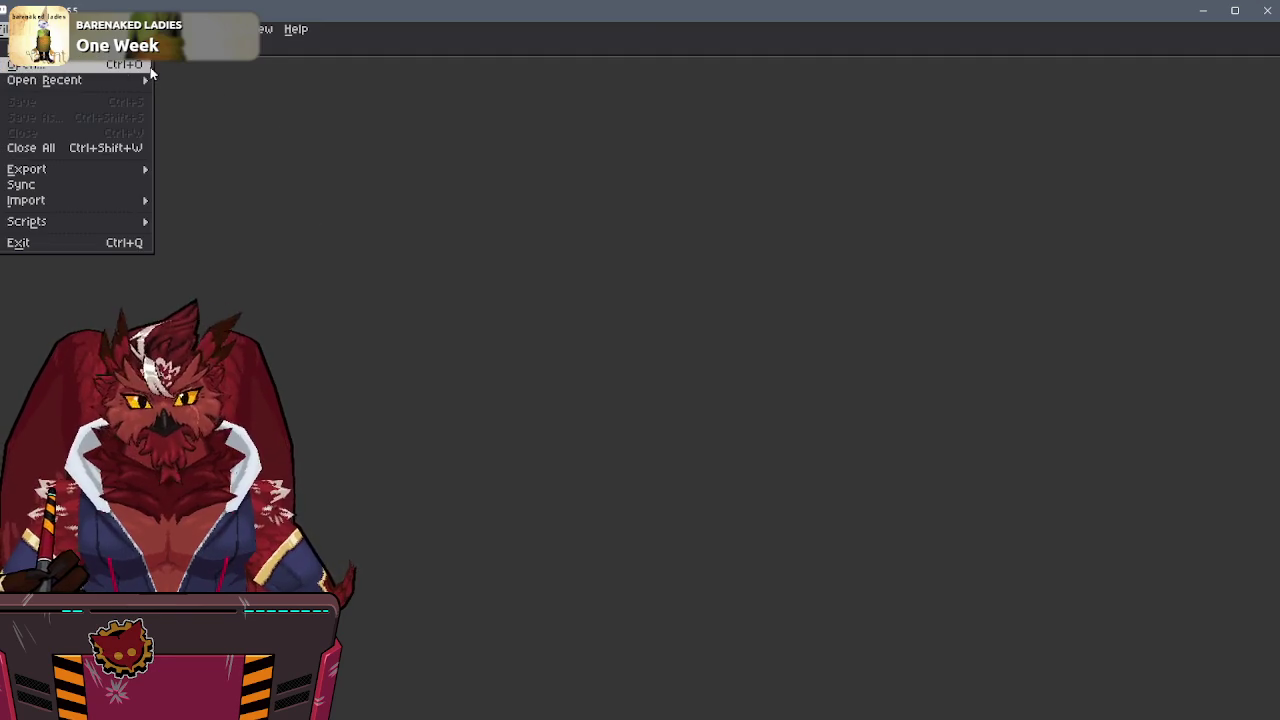
# Open barg-tex-merged.png from the Complete > Barghest > materials folder.
pyautogui.click(150, 68)
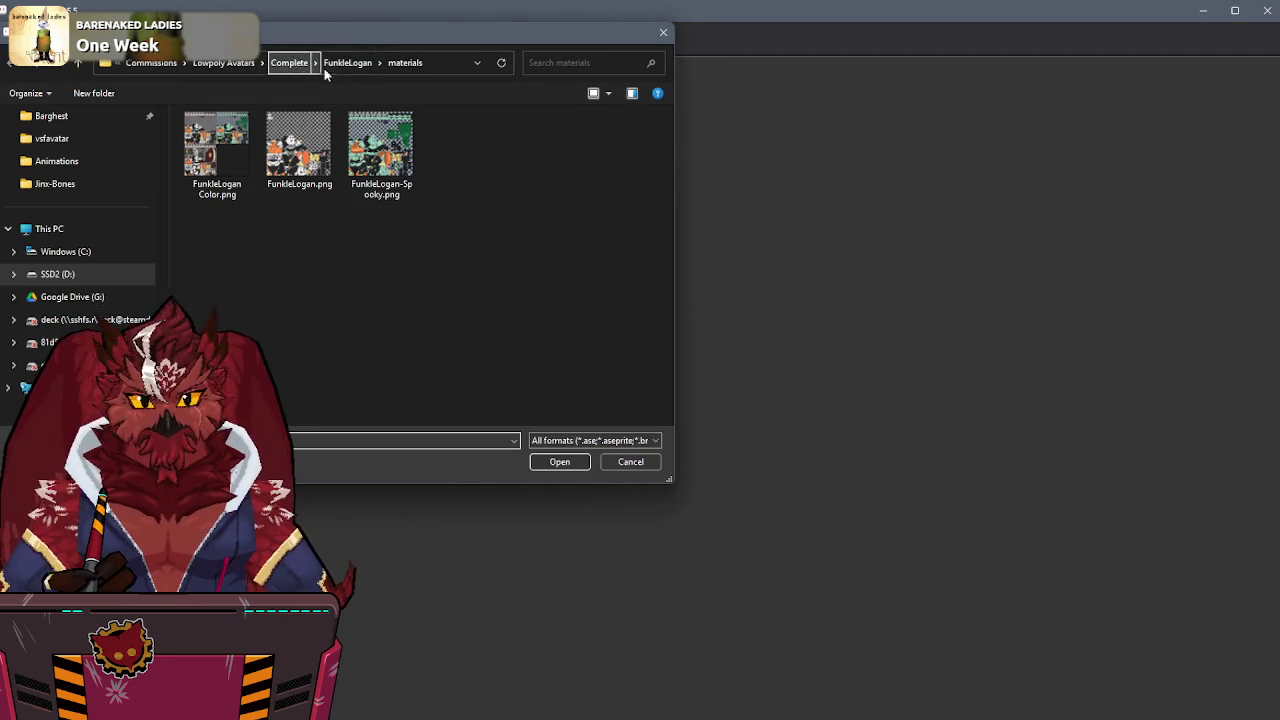
pyautogui.click(288, 64)
pyautogui.scroll(-2, 267, 175)
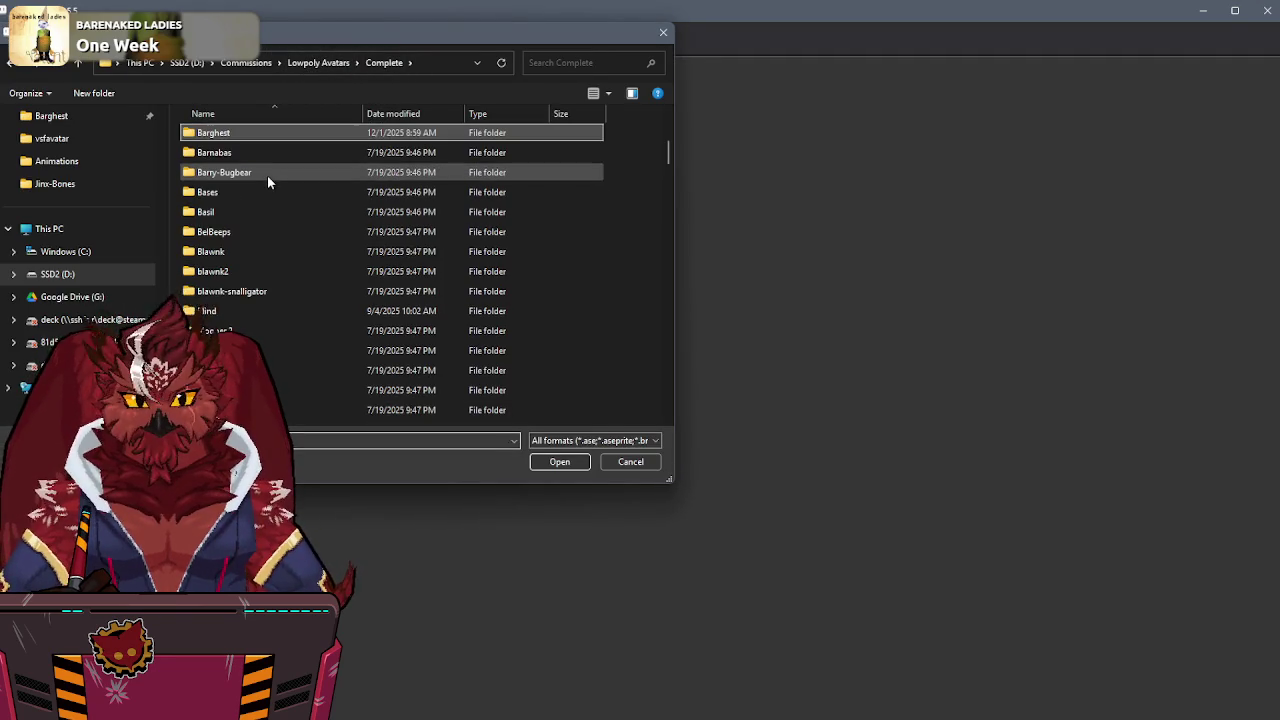
pyautogui.doubleClick(257, 135)
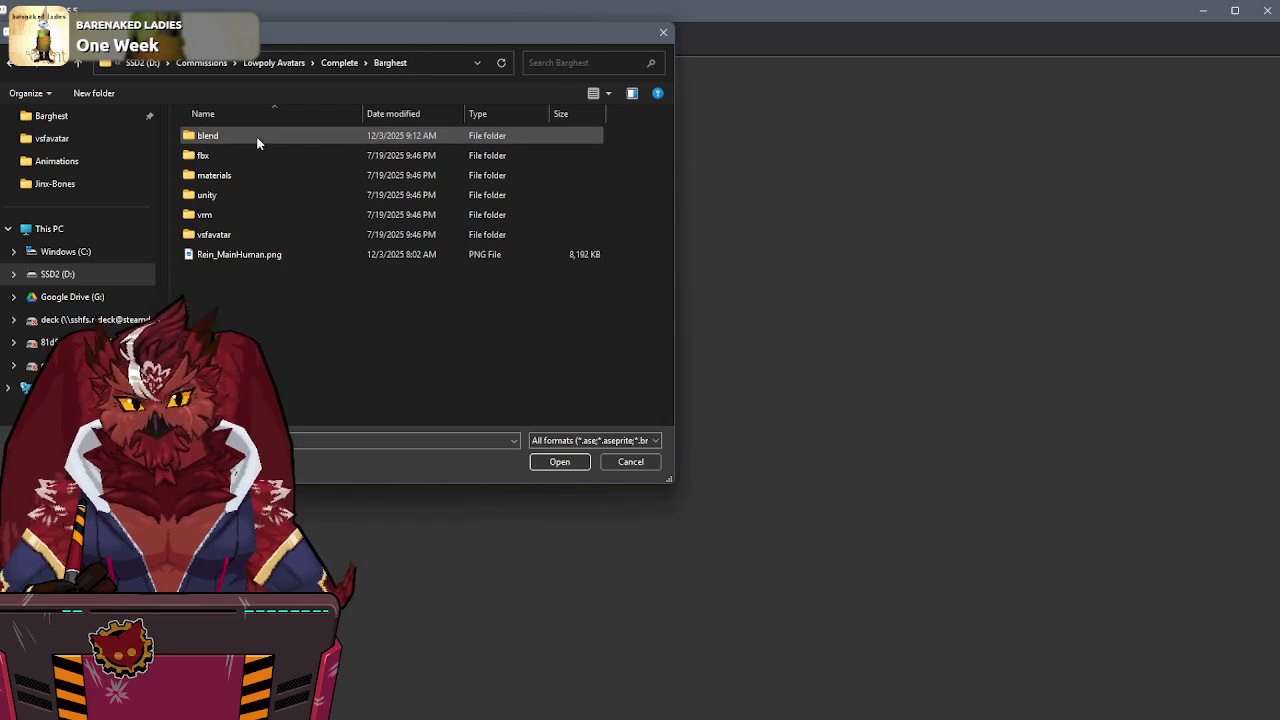
pyautogui.doubleClick(214, 178)
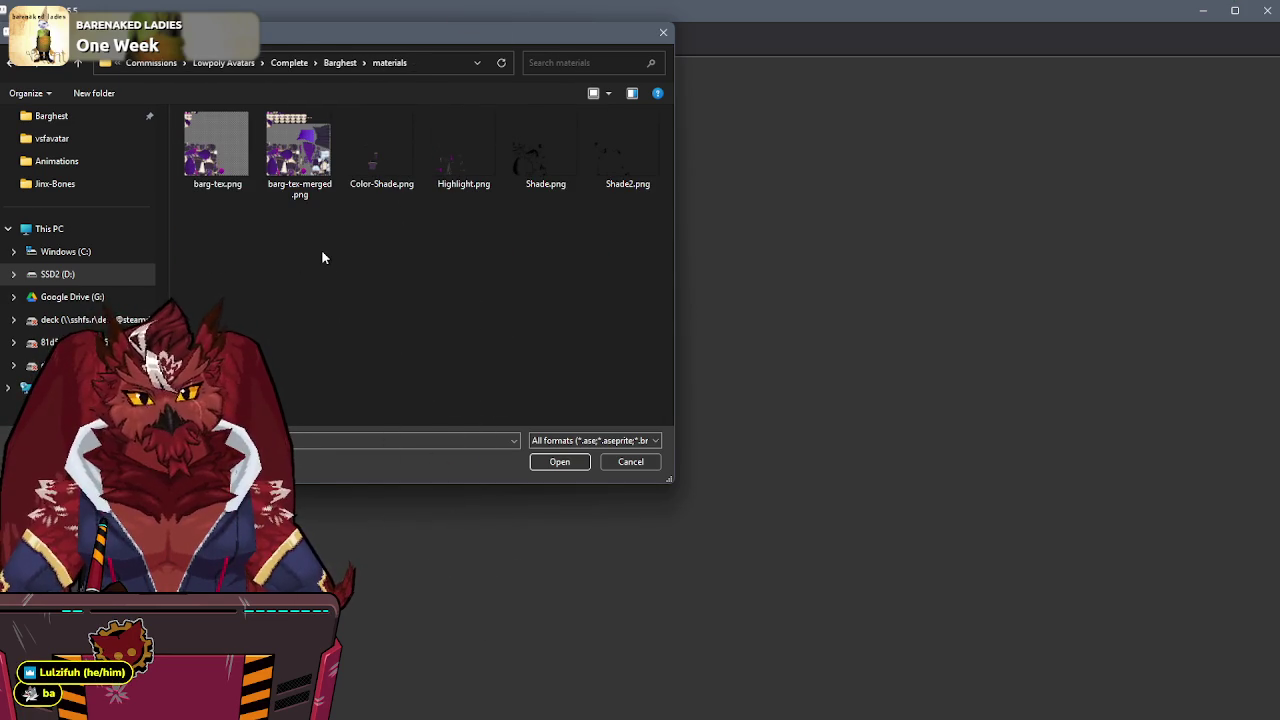
pyautogui.doubleClick(297, 180)
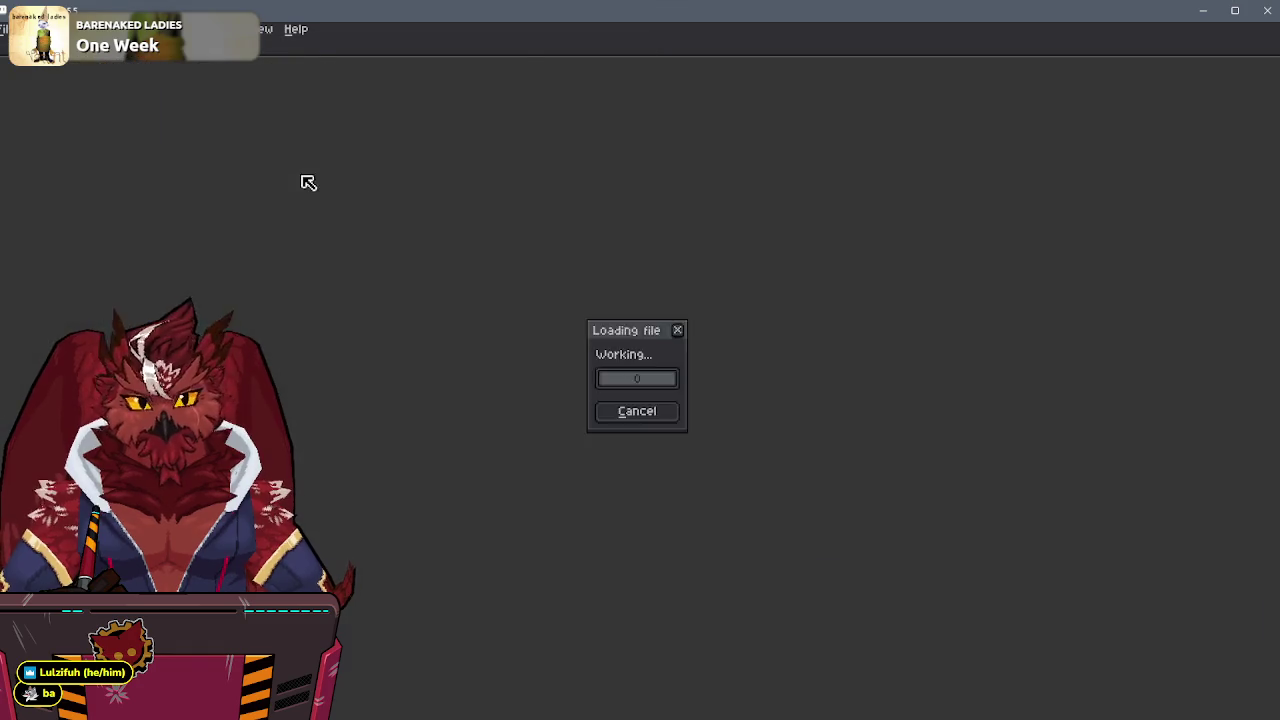
# Pan to the hair section of the texture and add a new empty layer.
pyautogui.hscroll(5, 736, 277)
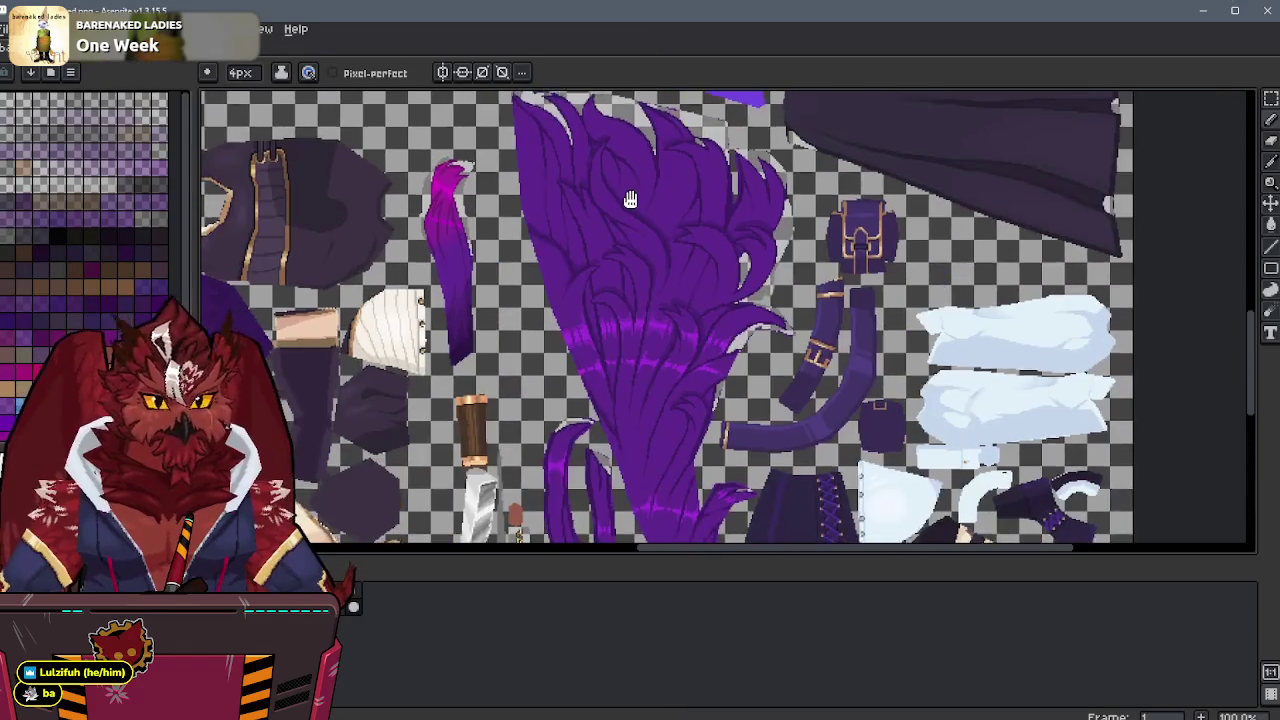
pyautogui.scroll(-2, 640, 265)
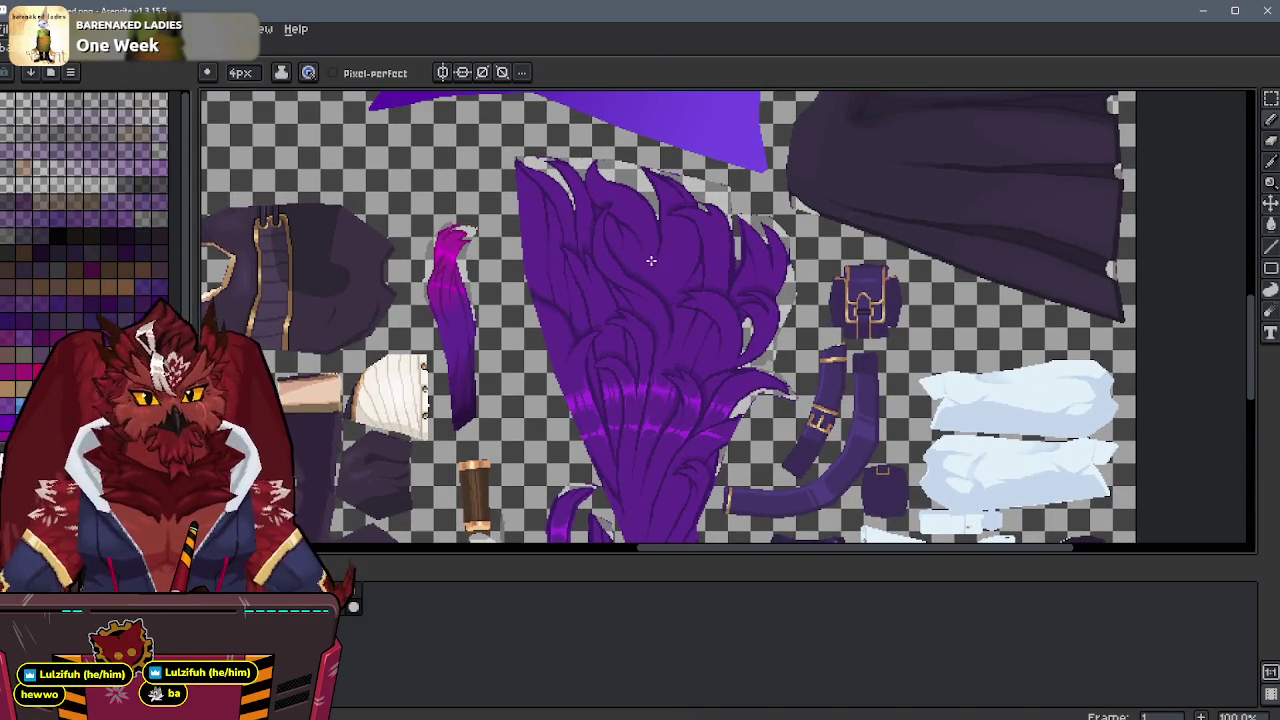
pyautogui.scroll(-1, 651, 261)
pyautogui.scroll(-1, 665, 265)
pyautogui.scroll(-1, 670, 271)
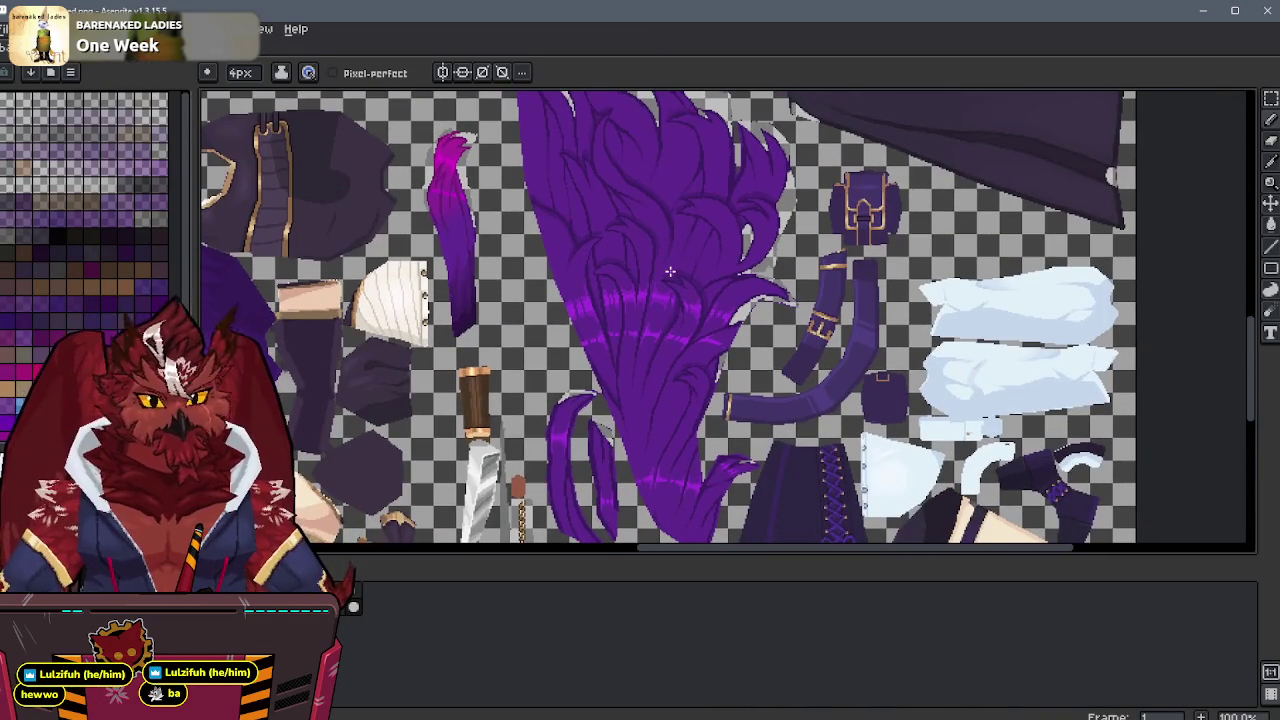
pyautogui.moveTo(670, 271); pyautogui.dragTo(608, 303, button='middle')
pyautogui.hotkey('shift', 'n')
# Zoom in on the hair's highlight band, pick the selection tool, and return to Blender.
pyautogui.moveTo(631, 349); pyautogui.dragTo(637, 323, button='middle')
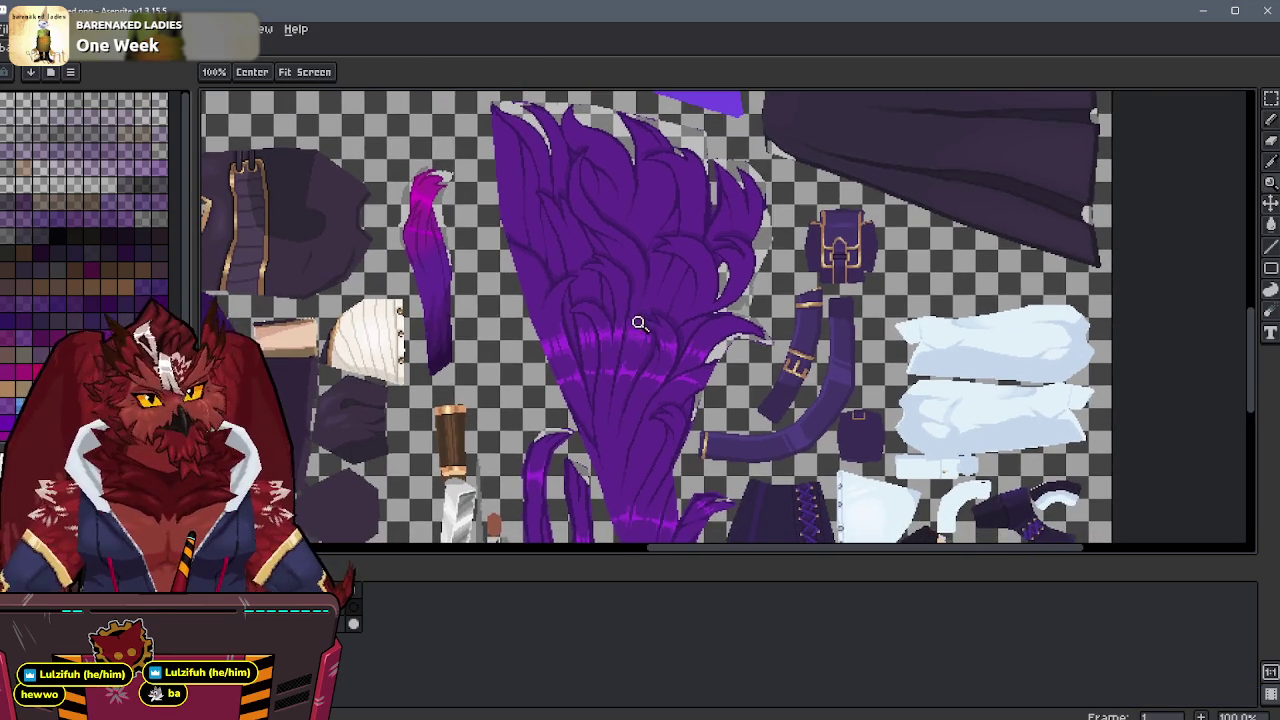
pyautogui.scroll(1, 638, 320)
pyautogui.scroll(1, 644, 320)
pyautogui.scroll(-1, 629, 320)
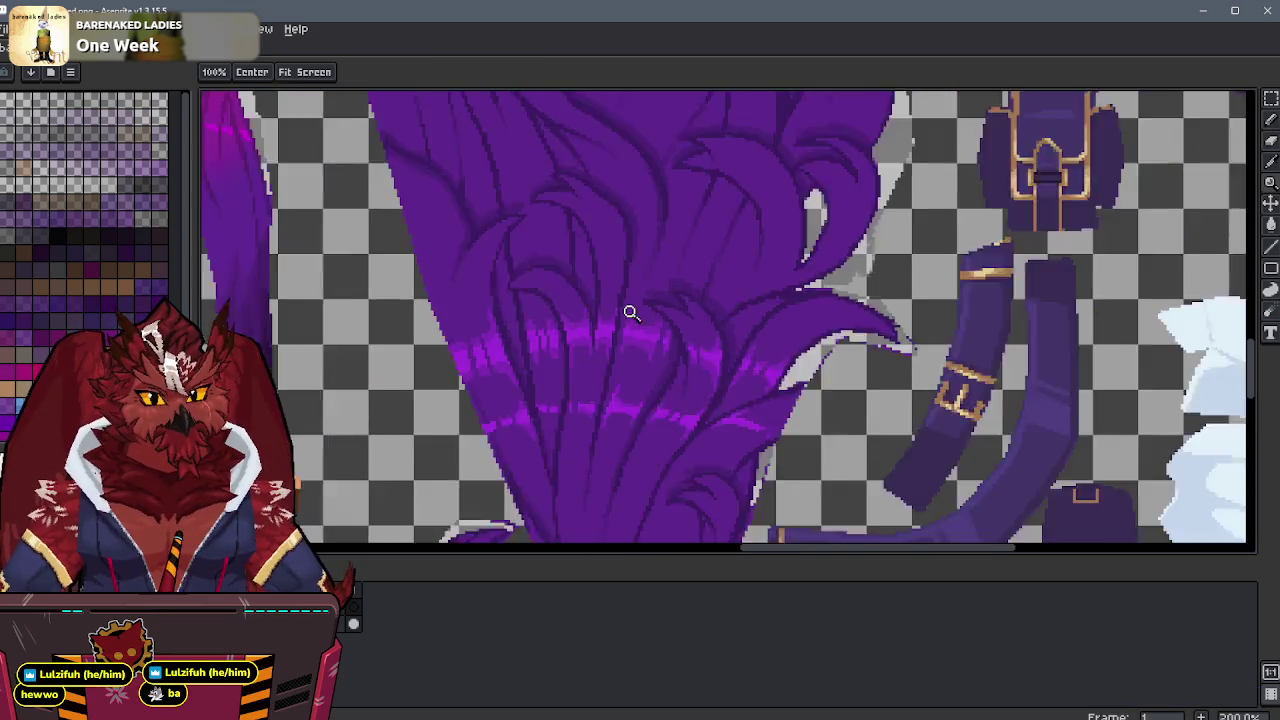
pyautogui.scroll(-2, 640, 306)
pyautogui.scroll(1, 620, 297)
pyautogui.scroll(1, 648, 306)
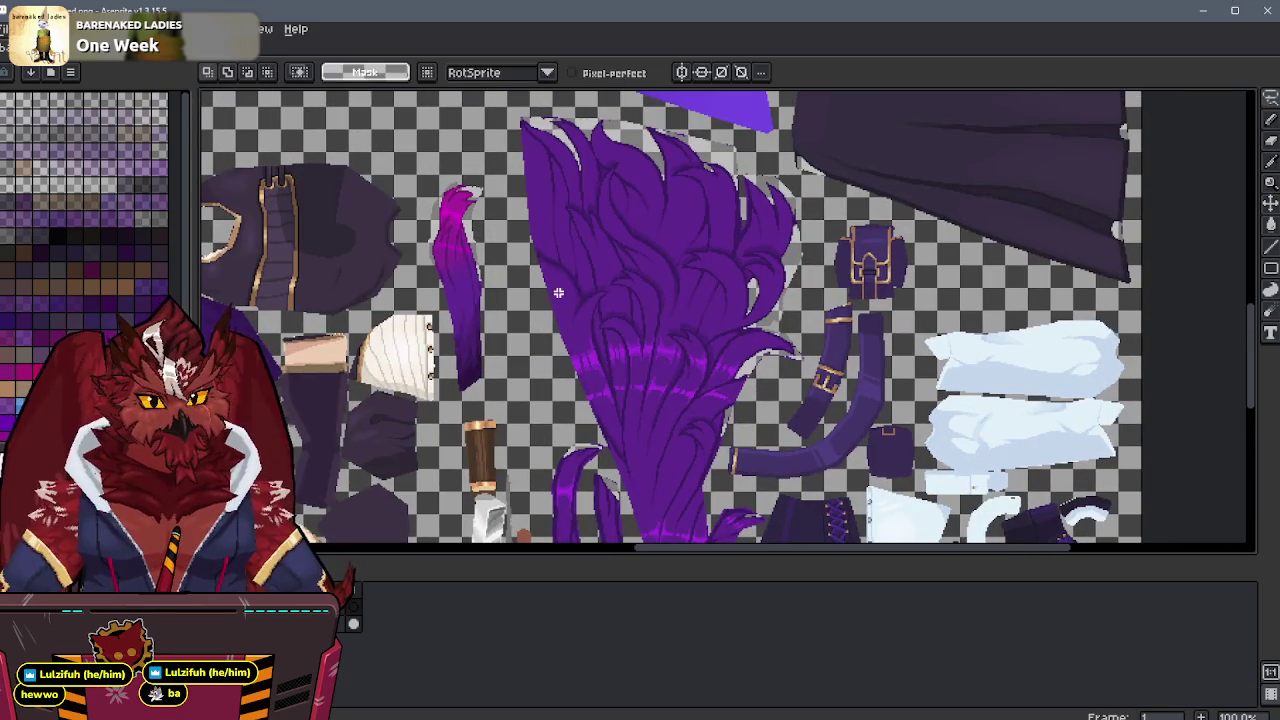
pyautogui.scroll(1, 589, 295)
pyautogui.press('m')
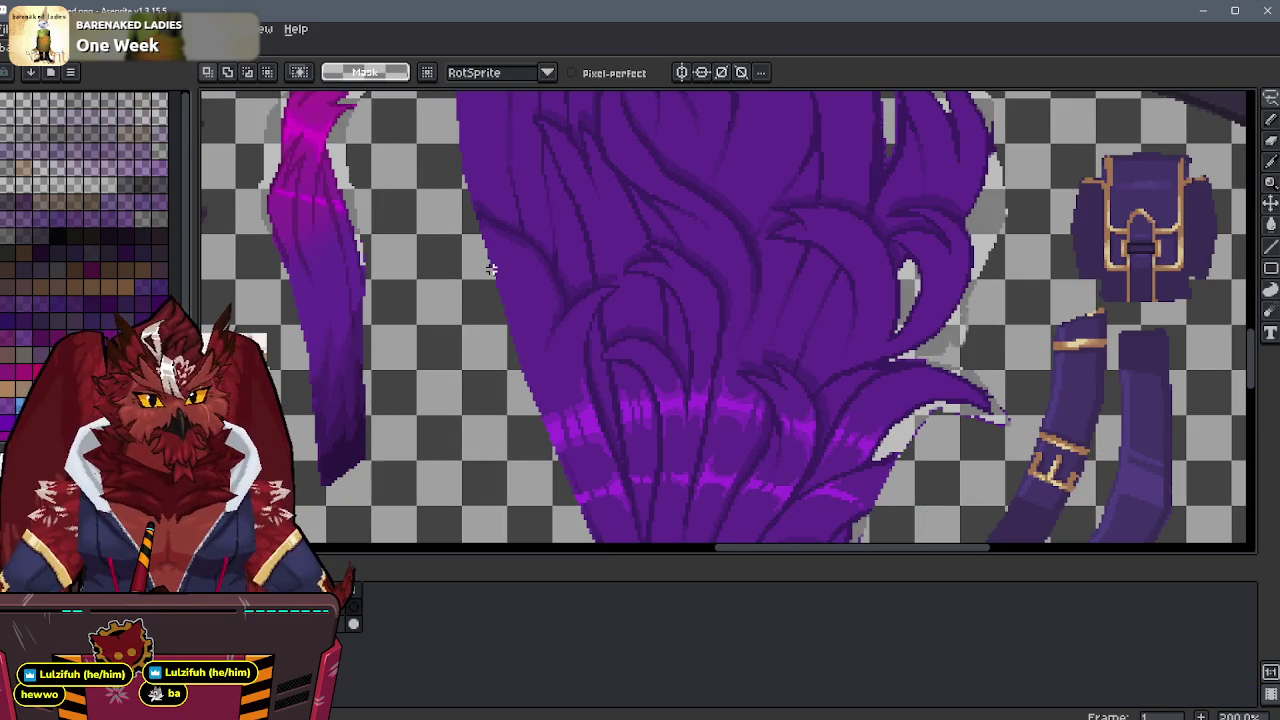
pyautogui.hotkey('alt', 'Tab')
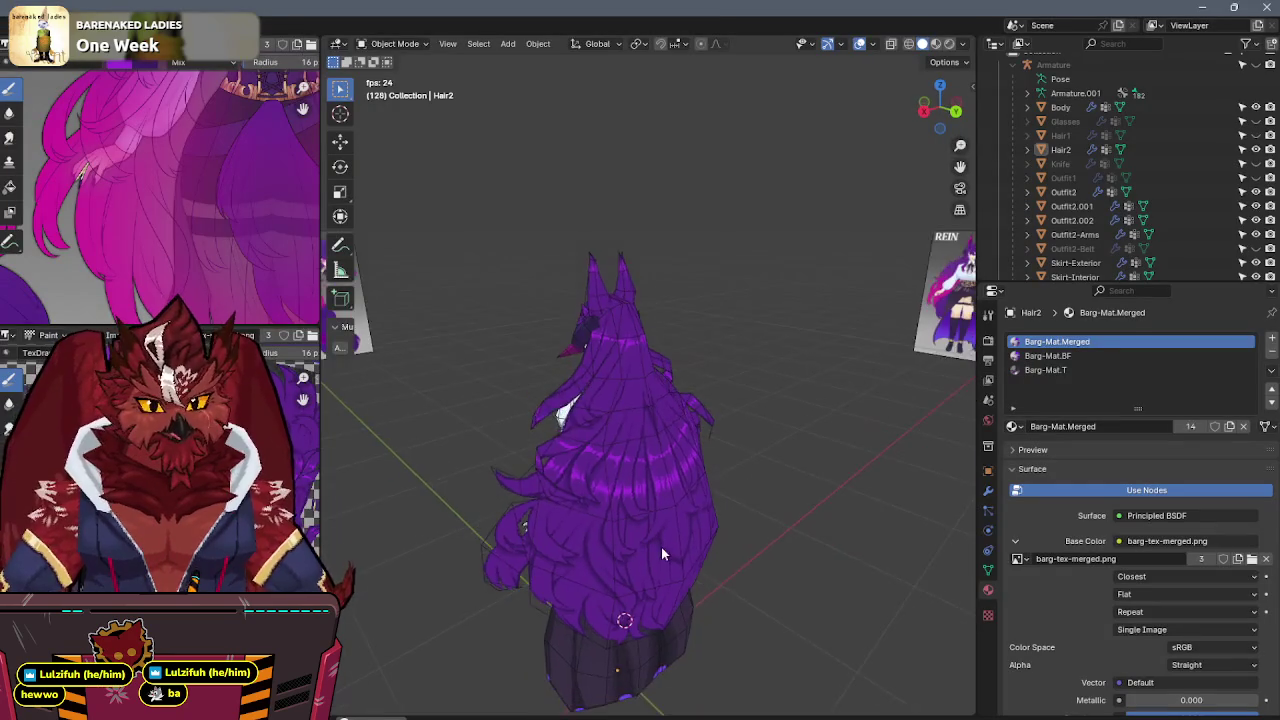
# Orbit below the hair, then view the character from the front with overlays hidden.
pyautogui.scroll(2, 661, 547)
pyautogui.moveTo(643, 354)
pyautogui.mouseDown(button='middle')
pyautogui.moveTo(643, 324)
pyautogui.moveTo(659, 340)
pyautogui.mouseUp(button='middle')
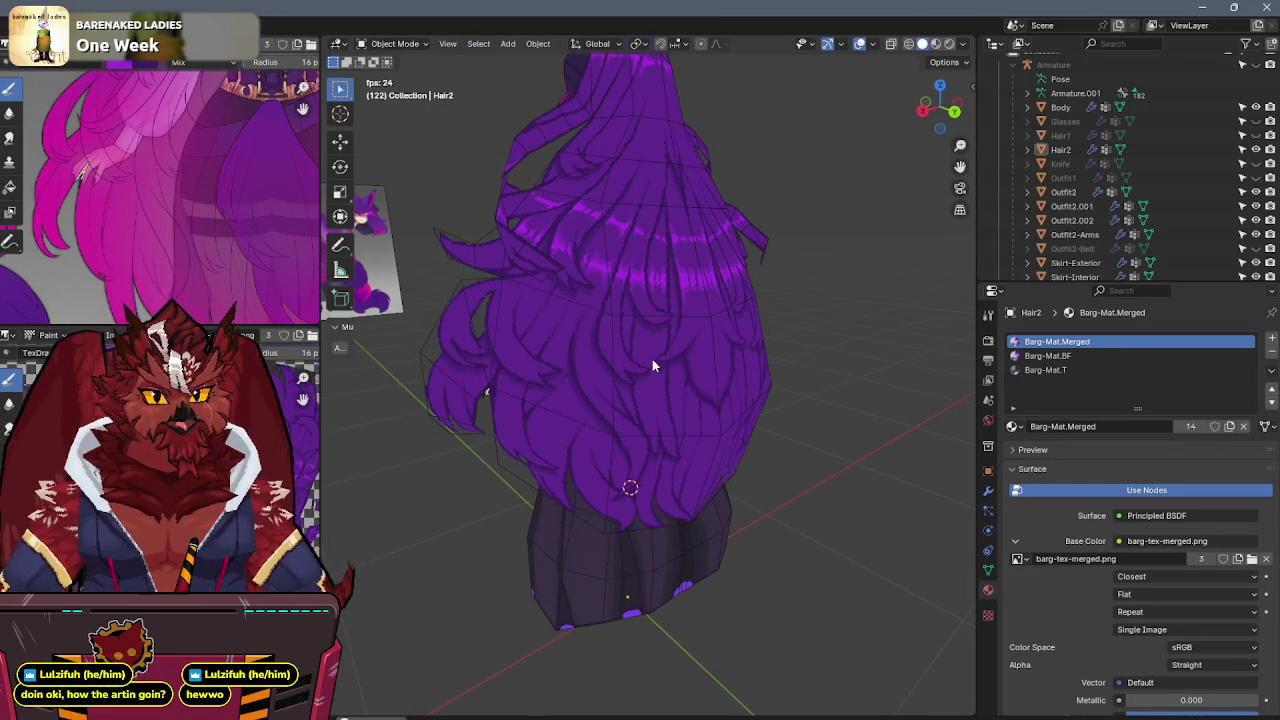
pyautogui.press('KP_1')
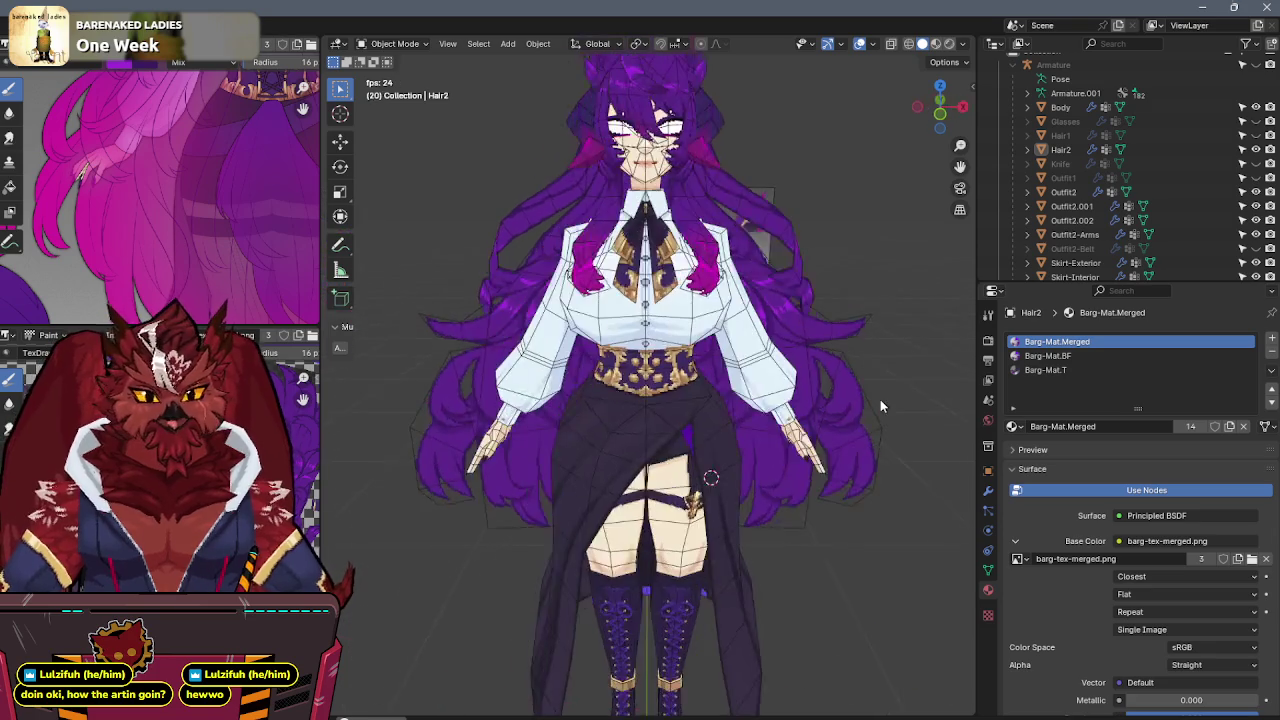
pyautogui.scroll(-2, 869, 403)
pyautogui.hotkey('shift', 'alt', 'z')
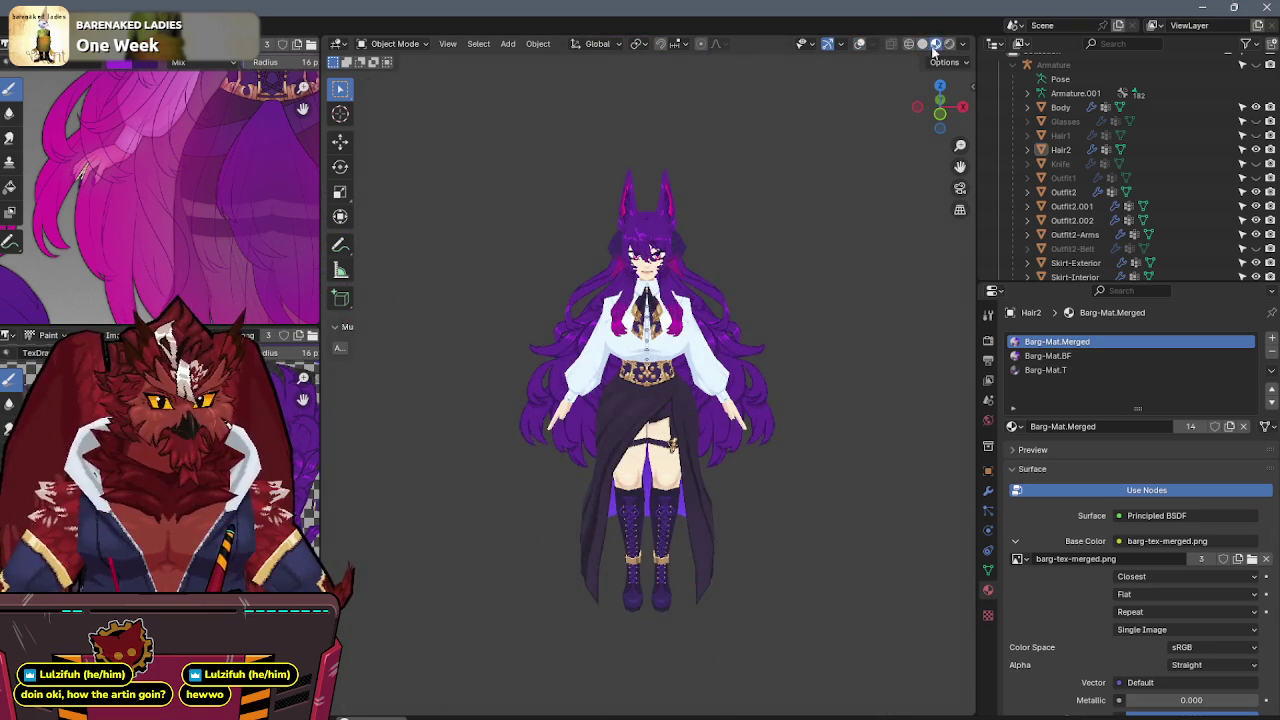
# Orbit to a three-quarter view and back to front, then return to the texture in Aseprite.
pyautogui.scroll(3, 836, 276)
pyautogui.moveTo(836, 276)
pyautogui.mouseDown(button='middle')
pyautogui.moveTo(848, 289)
pyautogui.moveTo(718, 337)
pyautogui.moveTo(851, 366)
pyautogui.moveTo(611, 368)
pyautogui.moveTo(725, 349)
pyautogui.moveTo(612, 356)
pyautogui.moveTo(655, 333)
pyautogui.moveTo(654, 354)
pyautogui.moveTo(673, 348)
pyautogui.mouseUp(button='middle')
pyautogui.press('KP_1')
pyautogui.scroll(1, 652, 350)
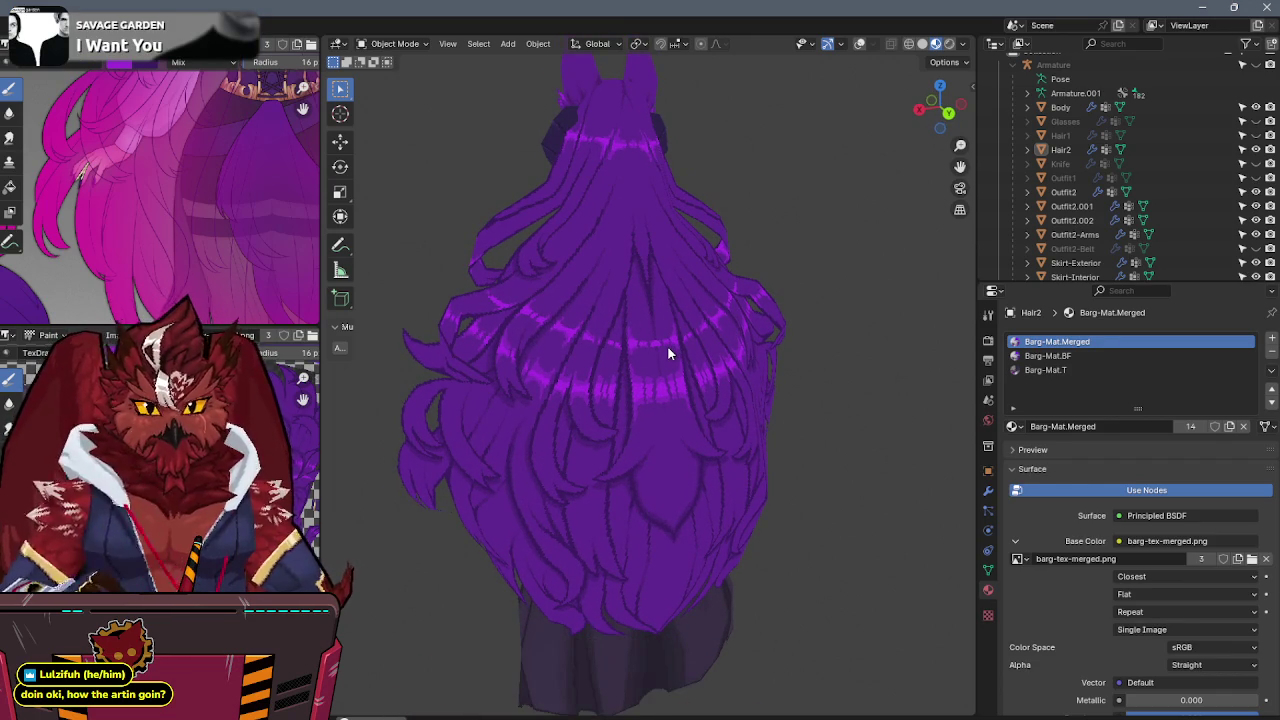
pyautogui.hotkey('alt', 'Tab')
pyautogui.moveTo(680, 343); pyautogui.dragTo(683, 374, button='middle')
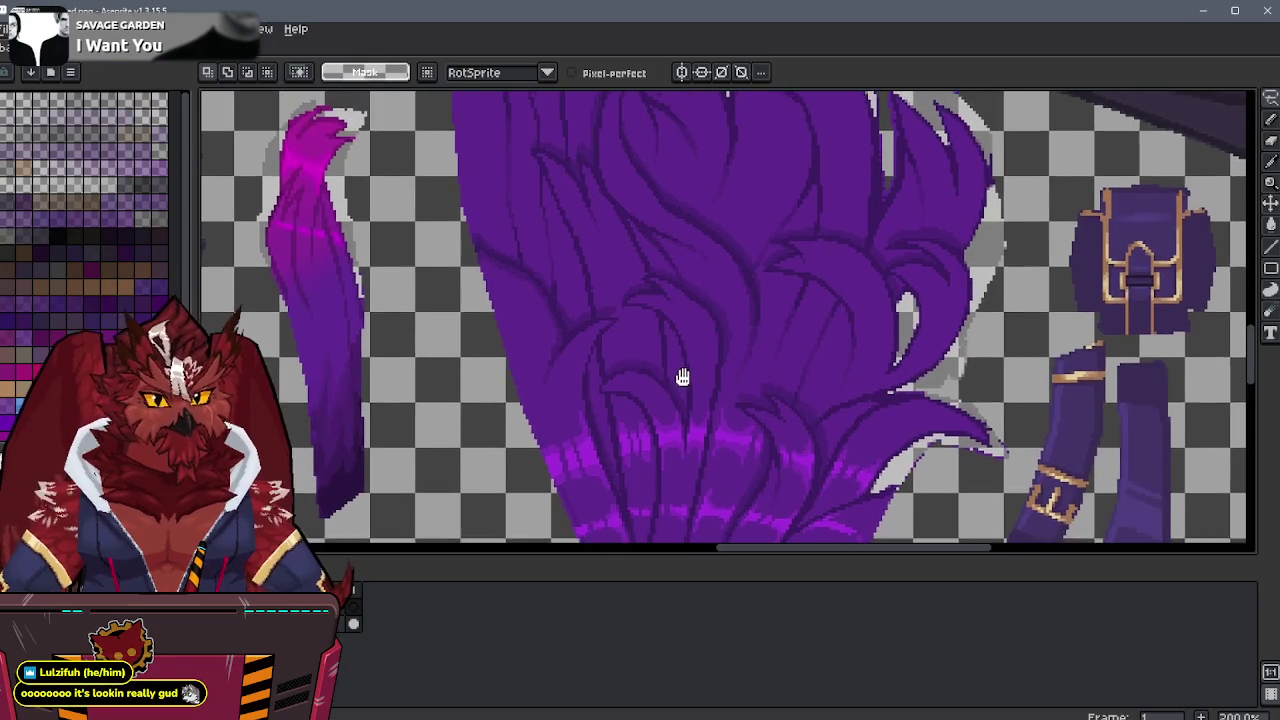
# Frame the back-hair island and trace a lasso line along the jagged strand tips.
pyautogui.scroll(-2, 743, 297)
pyautogui.scroll(2, 734, 297)
pyautogui.moveTo(734, 297)
pyautogui.mouseDown(button='middle')
pyautogui.moveTo(726, 214)
pyautogui.moveTo(689, 340)
pyautogui.mouseUp(button='middle')
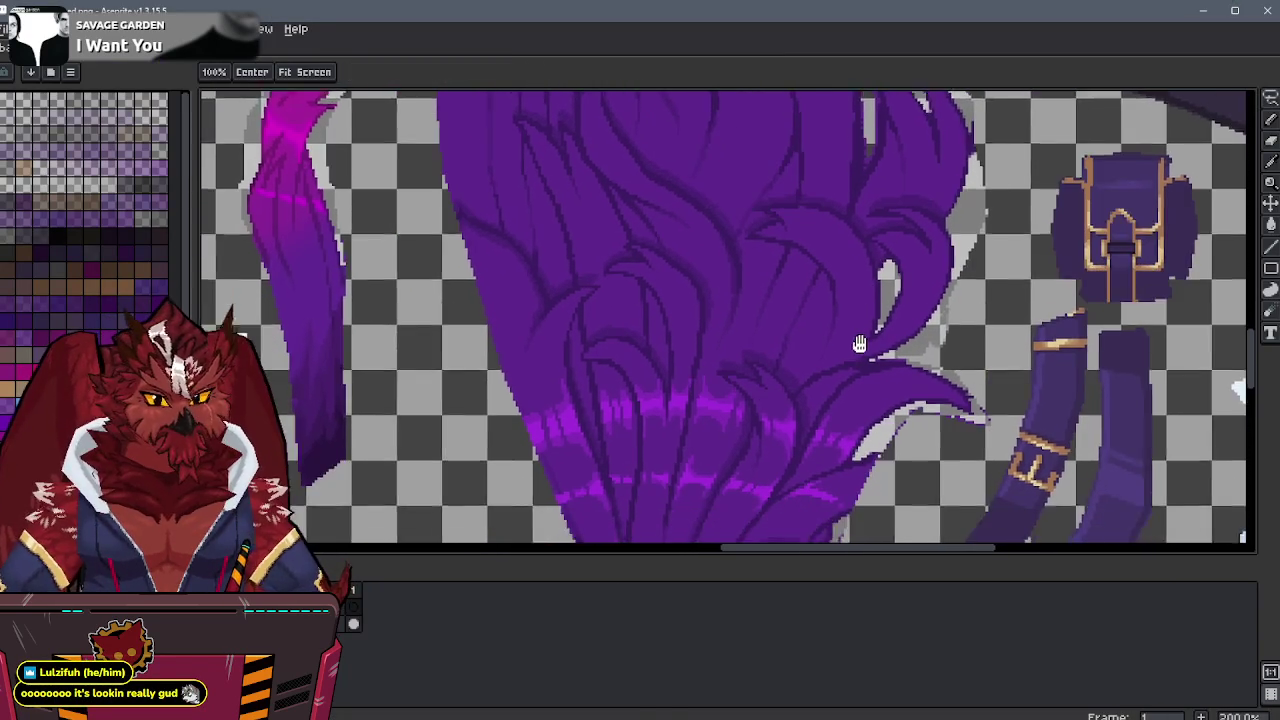
pyautogui.moveTo(884, 354); pyautogui.dragTo(857, 306, button='middle')
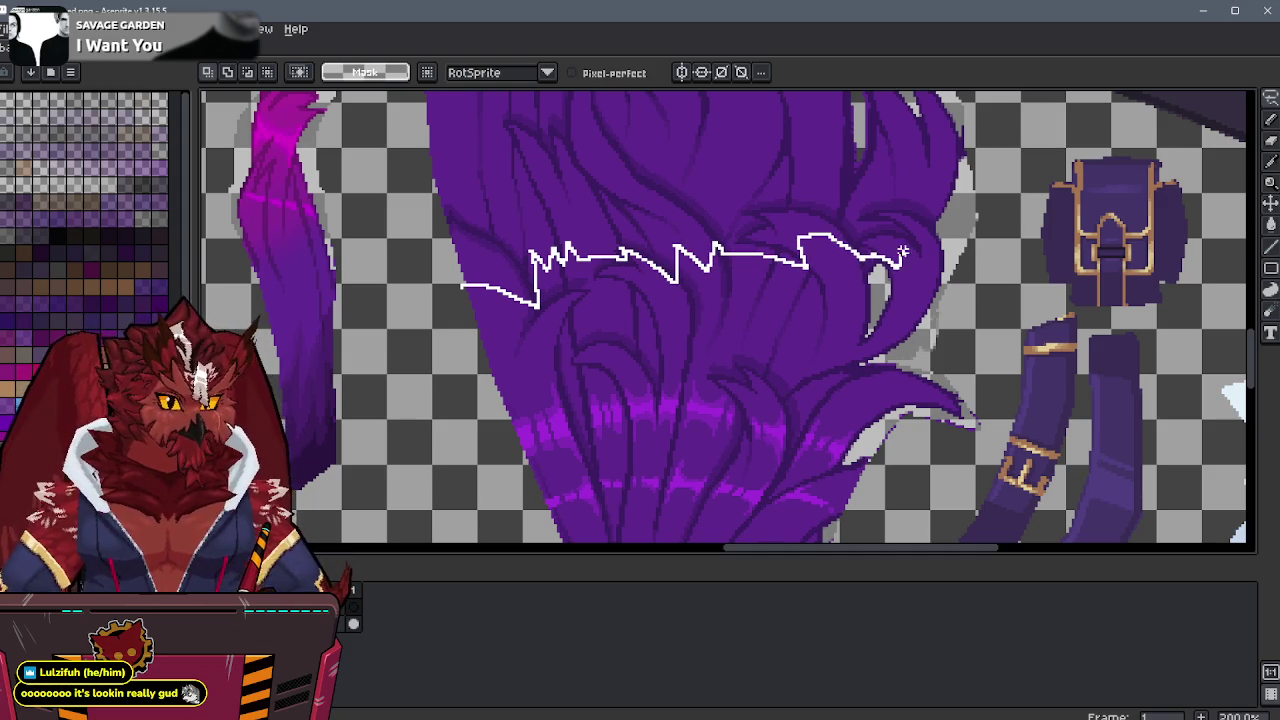
pyautogui.moveTo(978, 160)
pyautogui.mouseDown()
pyautogui.moveTo(830, 92)
pyautogui.moveTo(597, 164)
pyautogui.mouseUp()
# Close the lasso around the upper back hair and extend it along the hair top.
pyautogui.moveTo(393, 243); pyautogui.dragTo(423, 449)
pyautogui.scroll(-3, 509, 251)
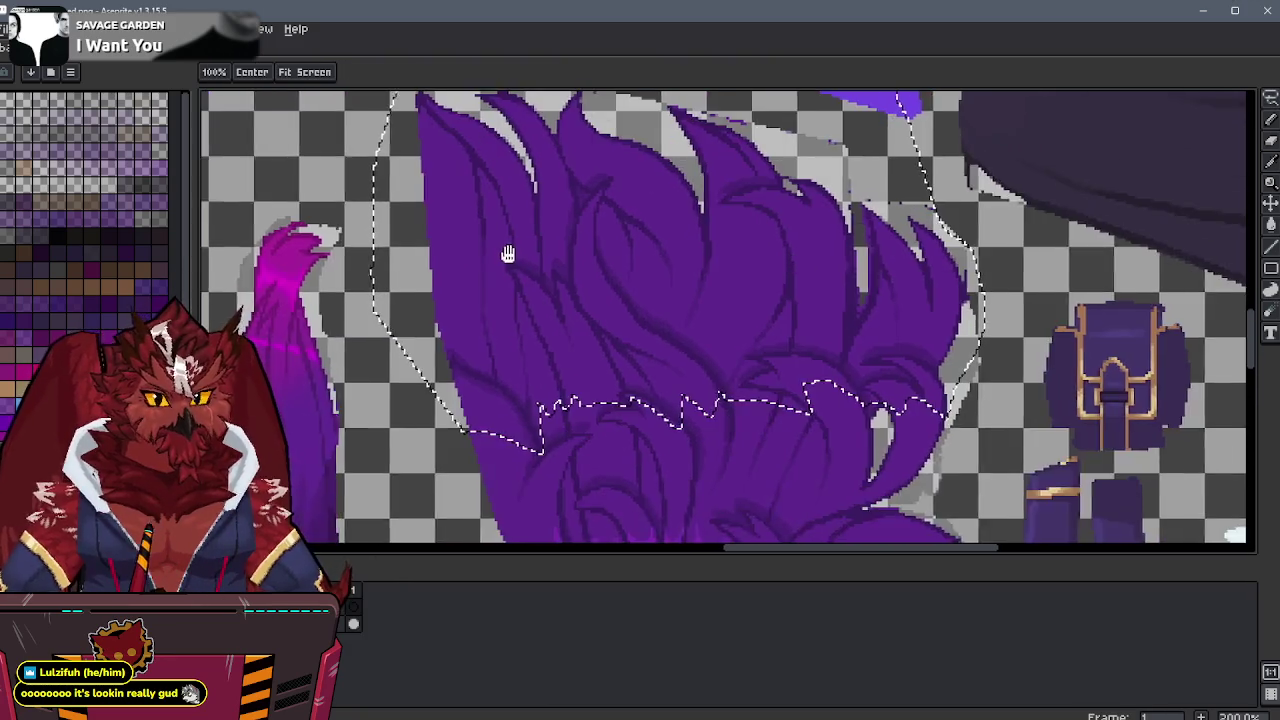
pyautogui.scroll(2, 437, 343)
pyautogui.hscroll(2, 437, 343)
pyautogui.moveTo(845, 335)
pyautogui.mouseDown()
pyautogui.moveTo(815, 303)
pyautogui.moveTo(614, 214)
pyautogui.moveTo(543, 200)
pyautogui.moveTo(362, 97)
pyautogui.mouseUp()
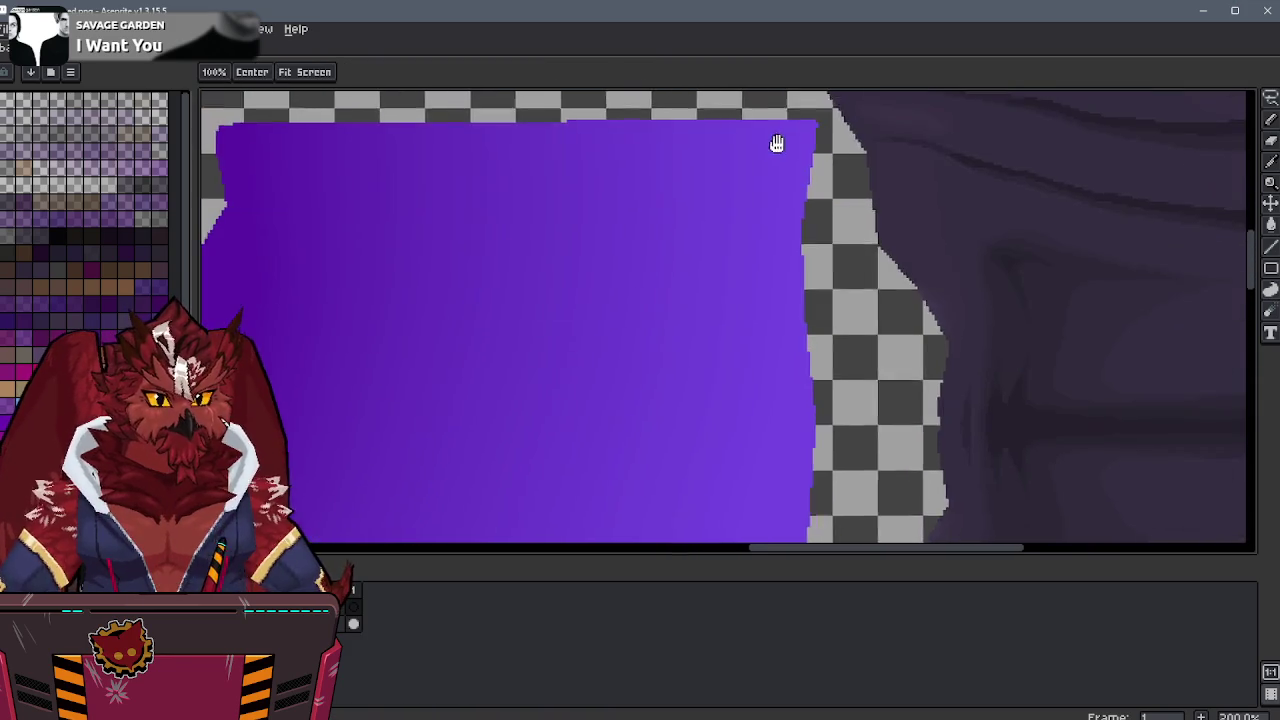
pyautogui.moveTo(600, 130)
pyautogui.mouseDown(button='middle')
pyautogui.moveTo(748, 157)
pyautogui.moveTo(748, 90)
pyautogui.mouseUp(button='middle')
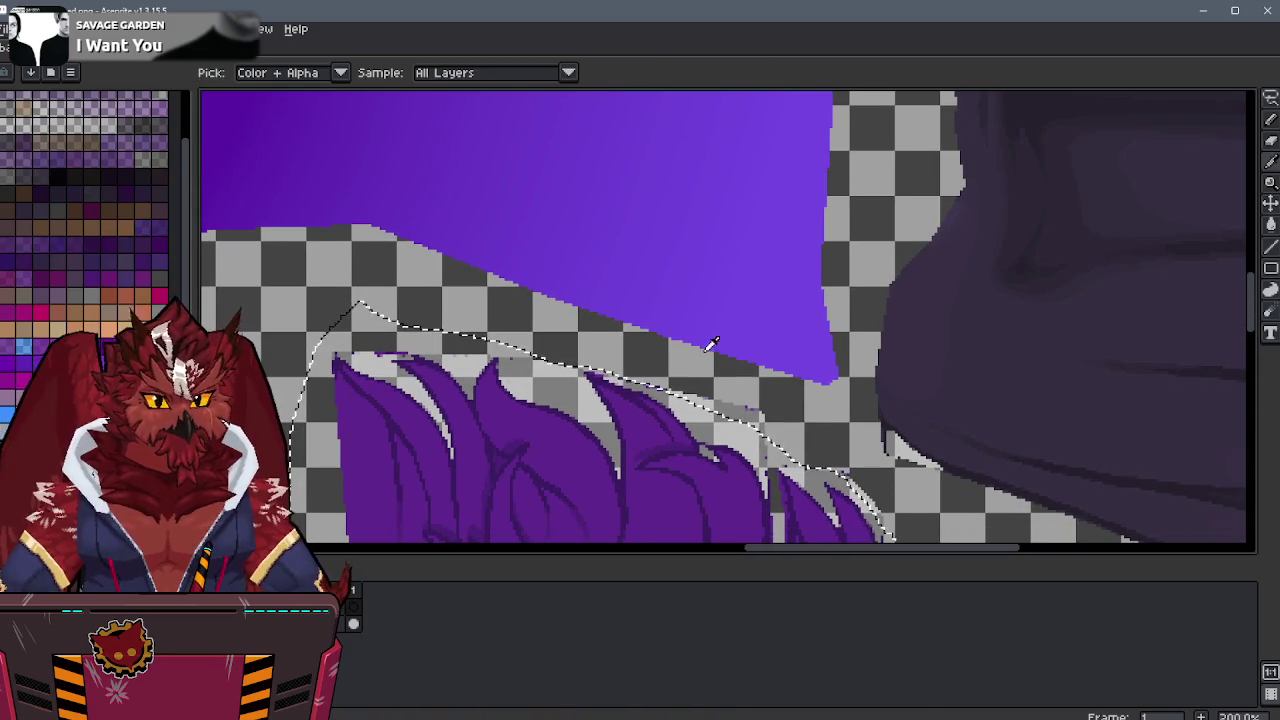
pyautogui.scroll(-1, 666, 393)
pyautogui.moveTo(666, 393); pyautogui.dragTo(677, 294, button='middle')
pyautogui.scroll(1, 663, 363)
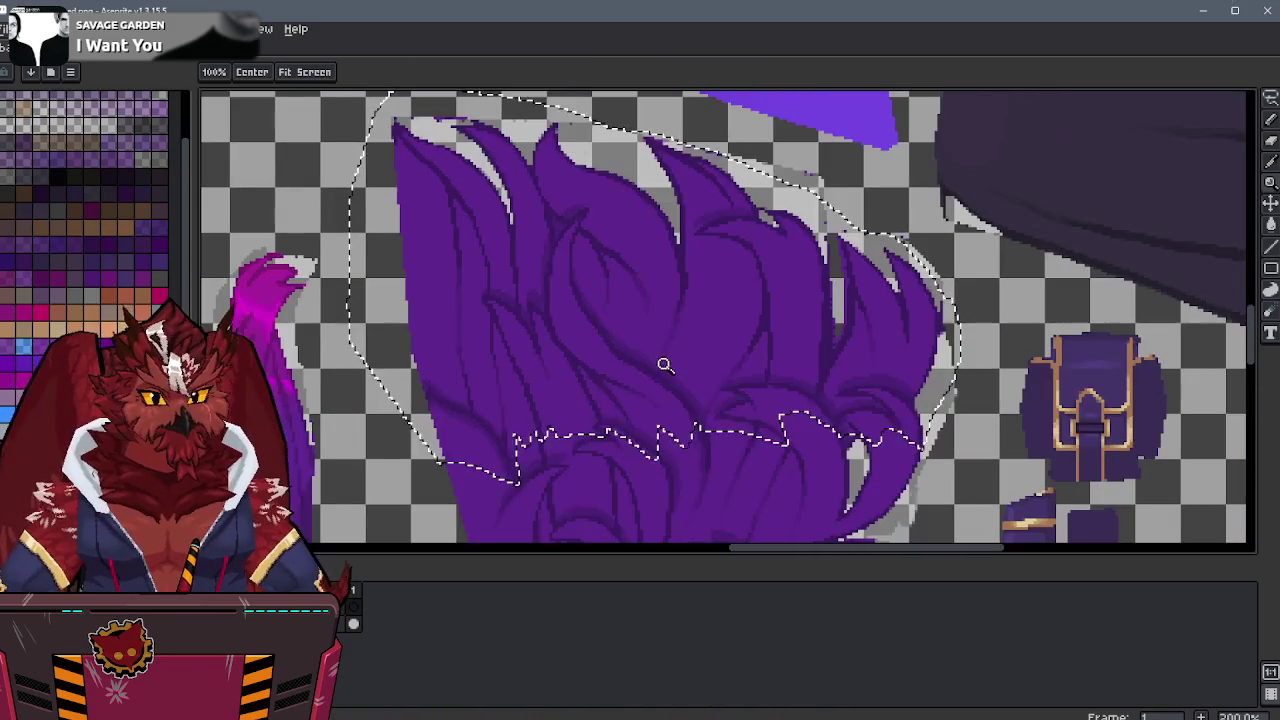
# Fill the selected upper hair with dark purple on Layer 1 and deselect.
pyautogui.press('b')
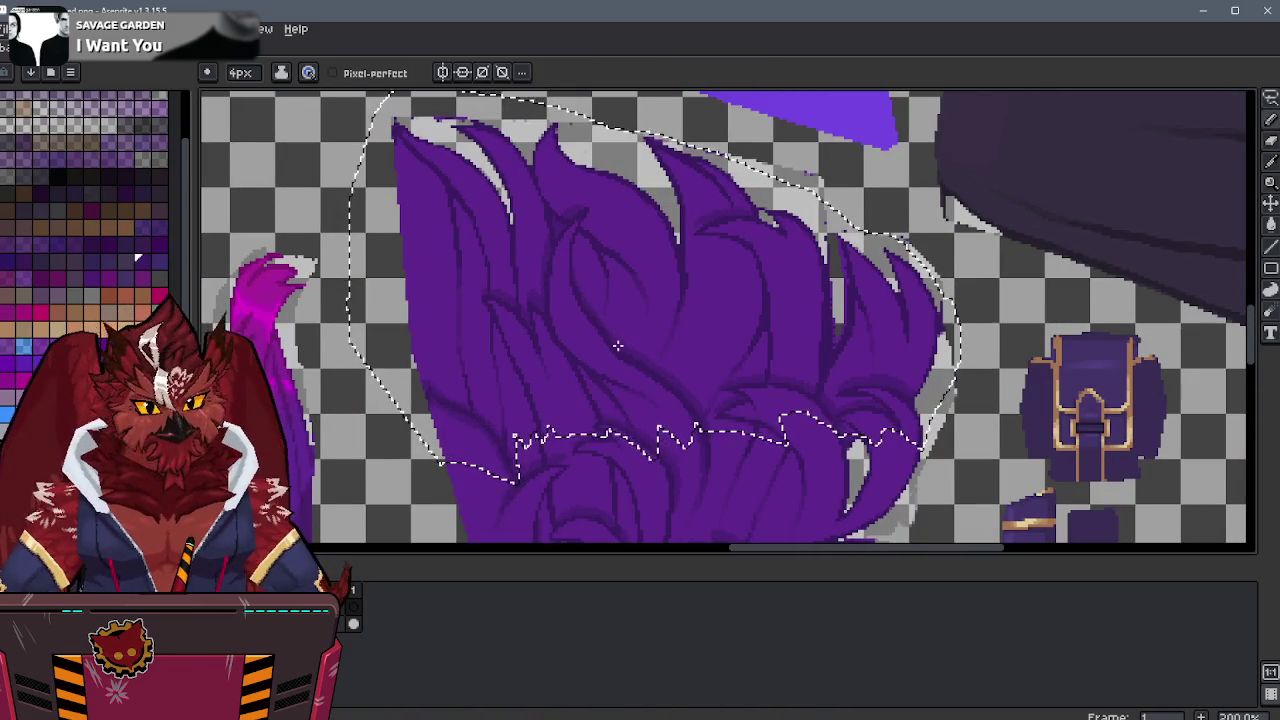
pyautogui.moveTo(586, 340); pyautogui.dragTo(617, 320, button='middle')
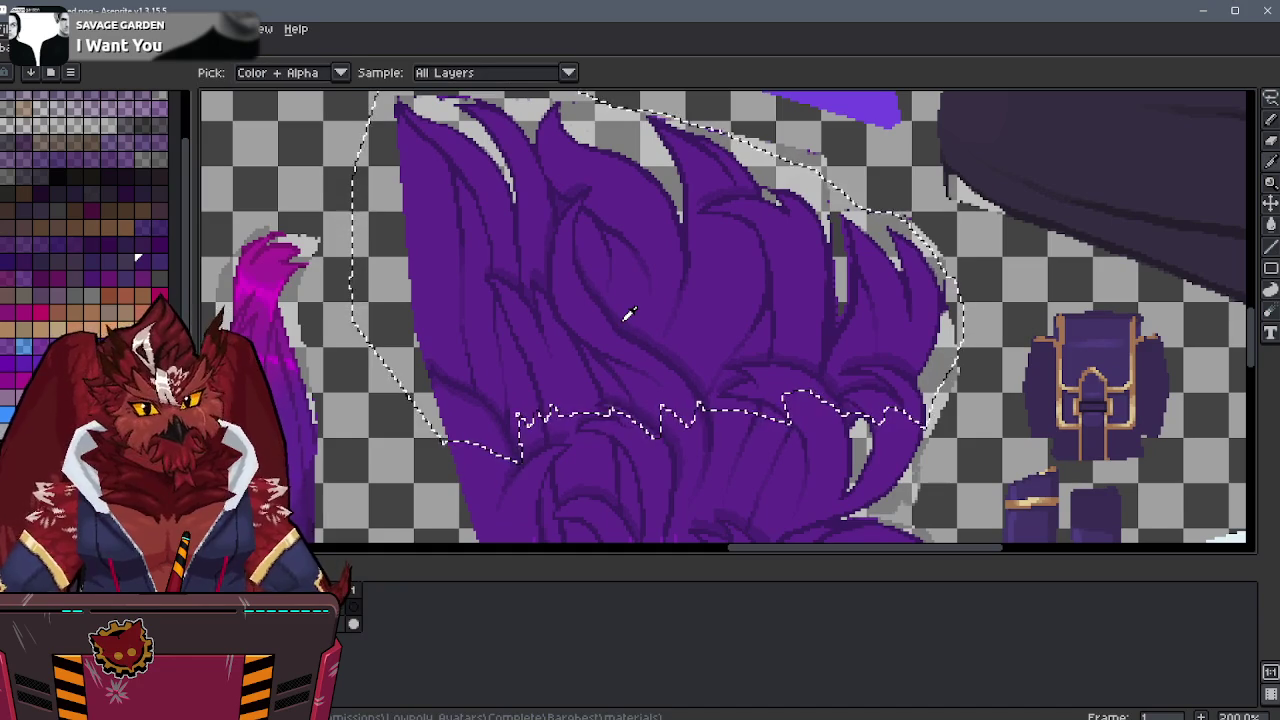
pyautogui.hotkey('ctrl', 'f')
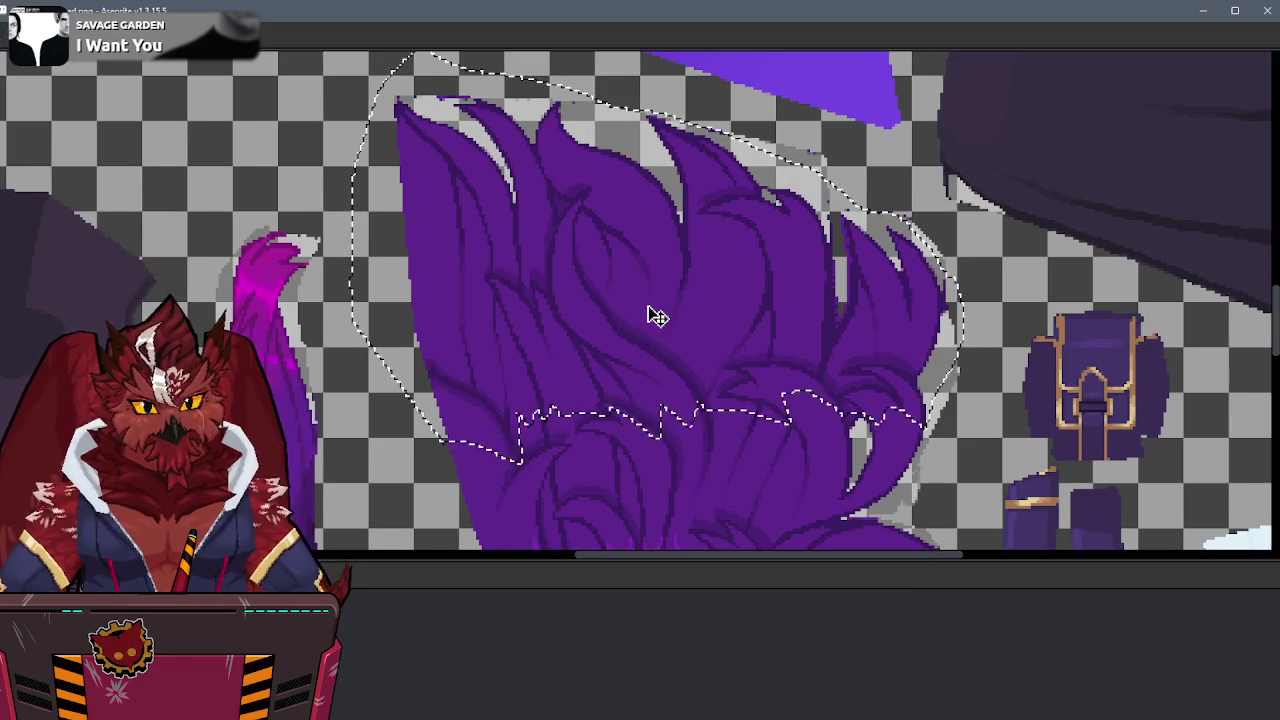
pyautogui.hotkey('ctrl', 'f')
pyautogui.press('f')
pyautogui.hotkey('ctrl', 'd')
# Lower Layer 1's opacity to about 21% in Layer Properties.
pyautogui.hotkey('shift', 'p')
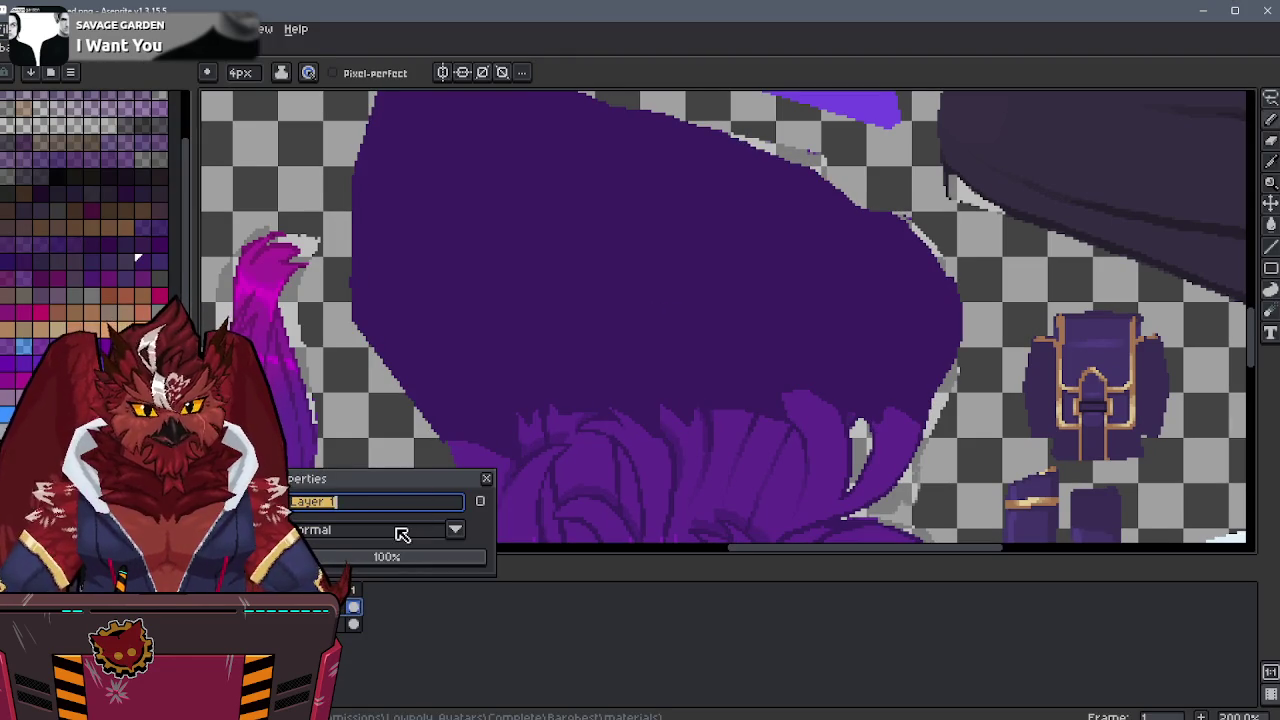
pyautogui.click(390, 558)
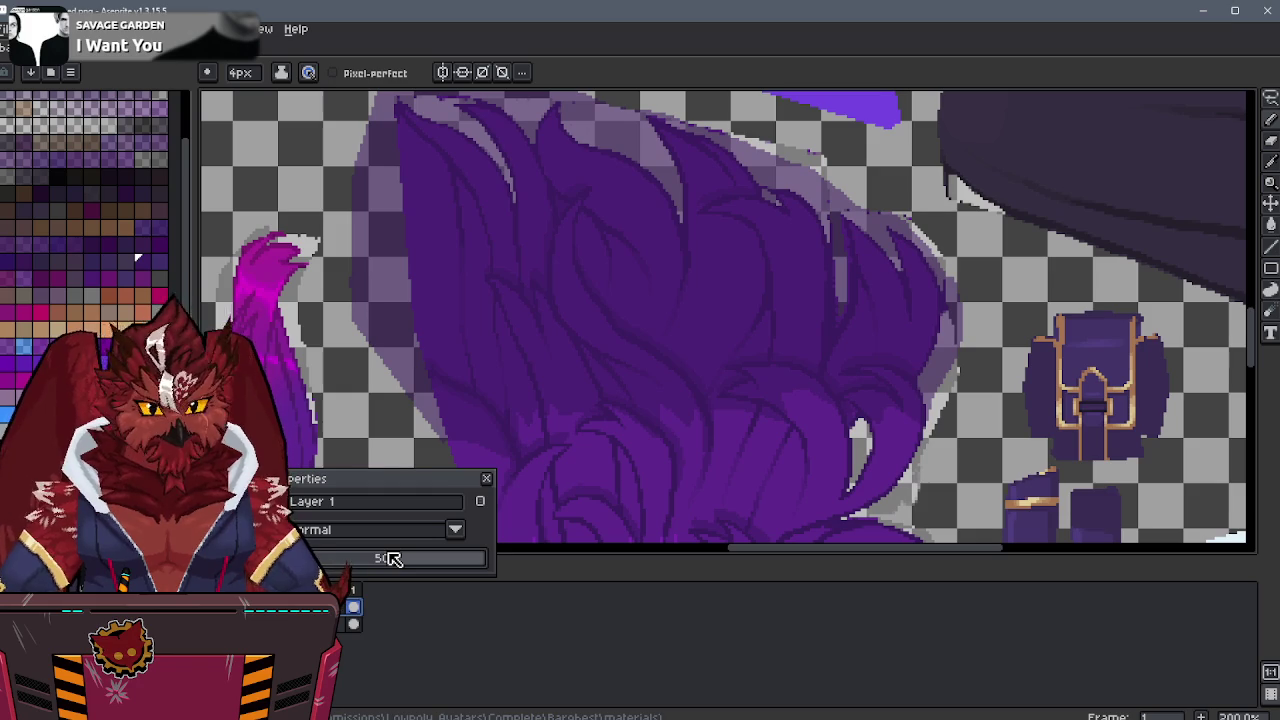
pyautogui.moveTo(347, 563); pyautogui.dragTo(338, 563)
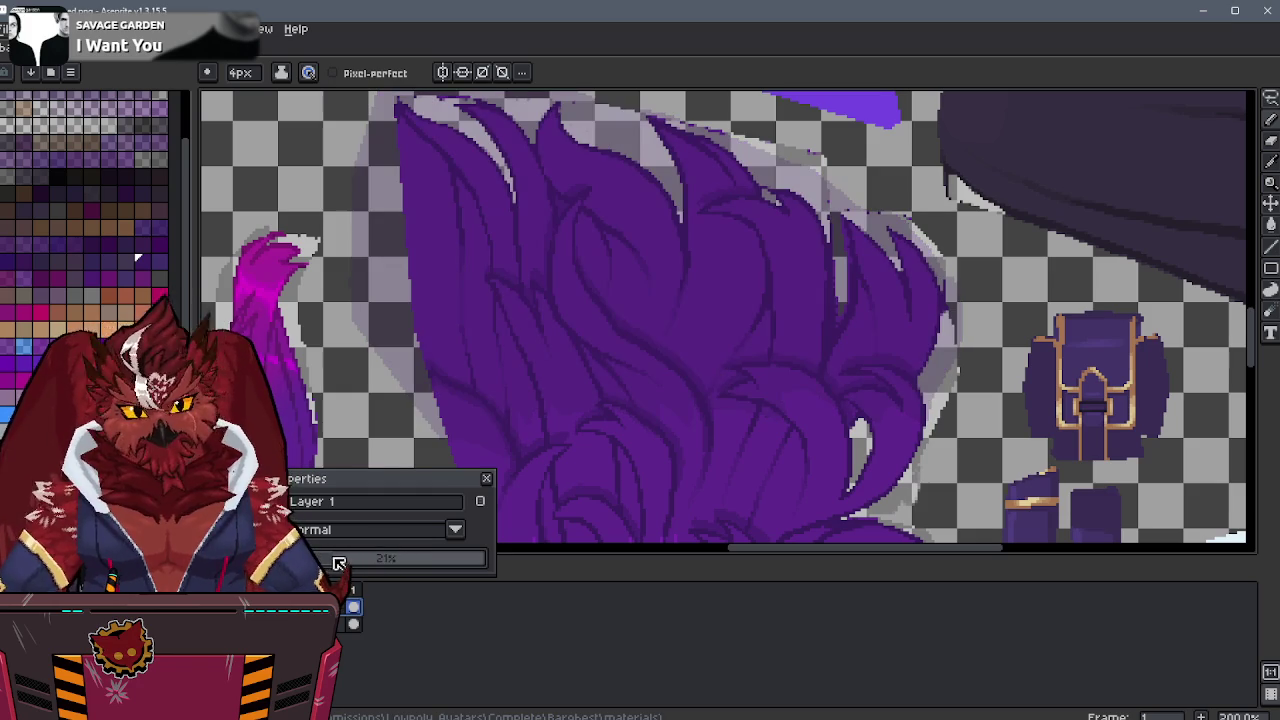
pyautogui.click(486, 479)
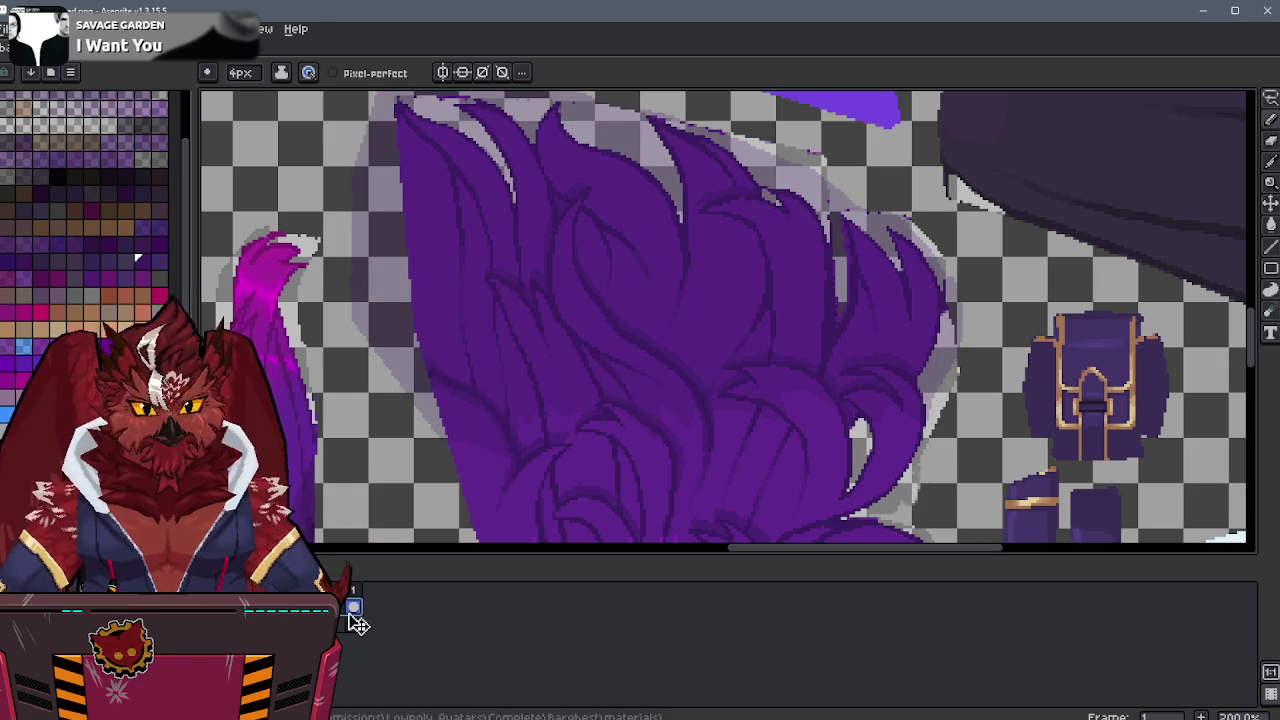
pyautogui.keyDown('ctrl'); pyautogui.click(354, 624); pyautogui.keyUp('ctrl')
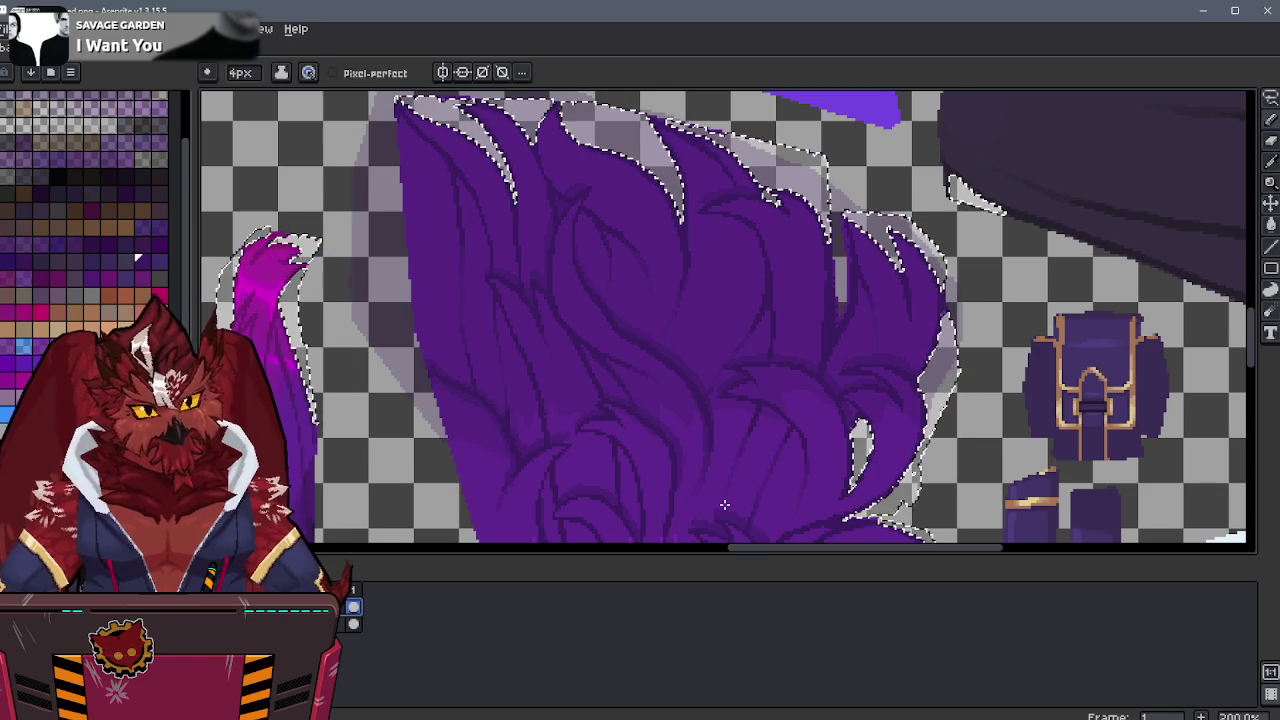
pyautogui.hotkey('ctrl', 'd')
# Reselect and drop the layer contents, then undo and redo to compare the shading.
pyautogui.hotkey('ctrl', 'shift', 'd')
pyautogui.hscroll(-2, 766, 297)
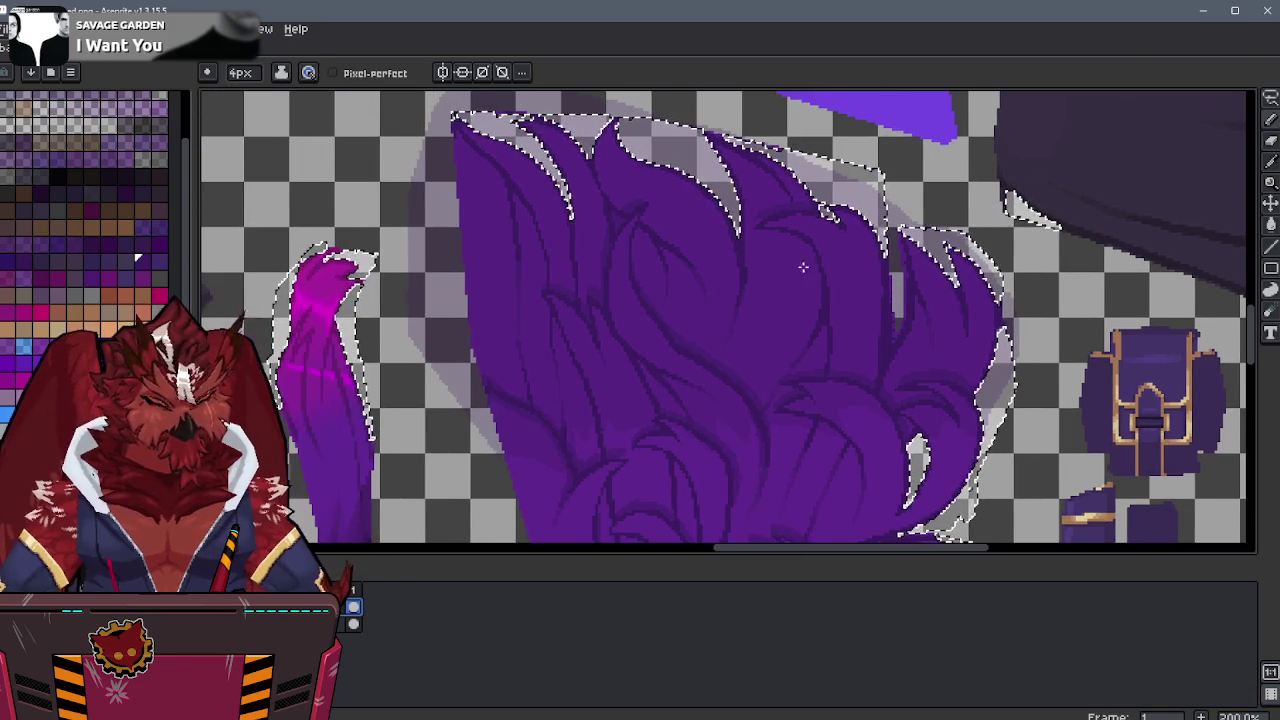
pyautogui.hotkey('ctrl', 'd')
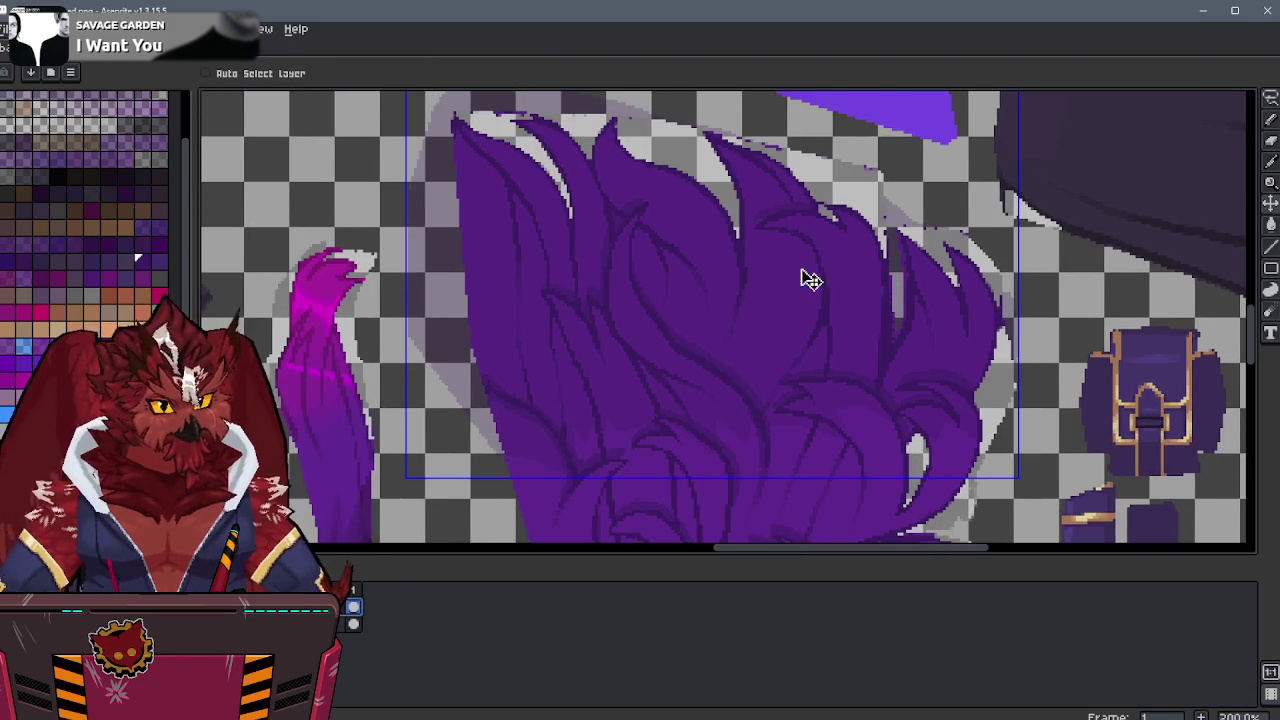
pyautogui.hscroll(-1, 737, 300)
pyautogui.hscroll(-2, 780, 289)
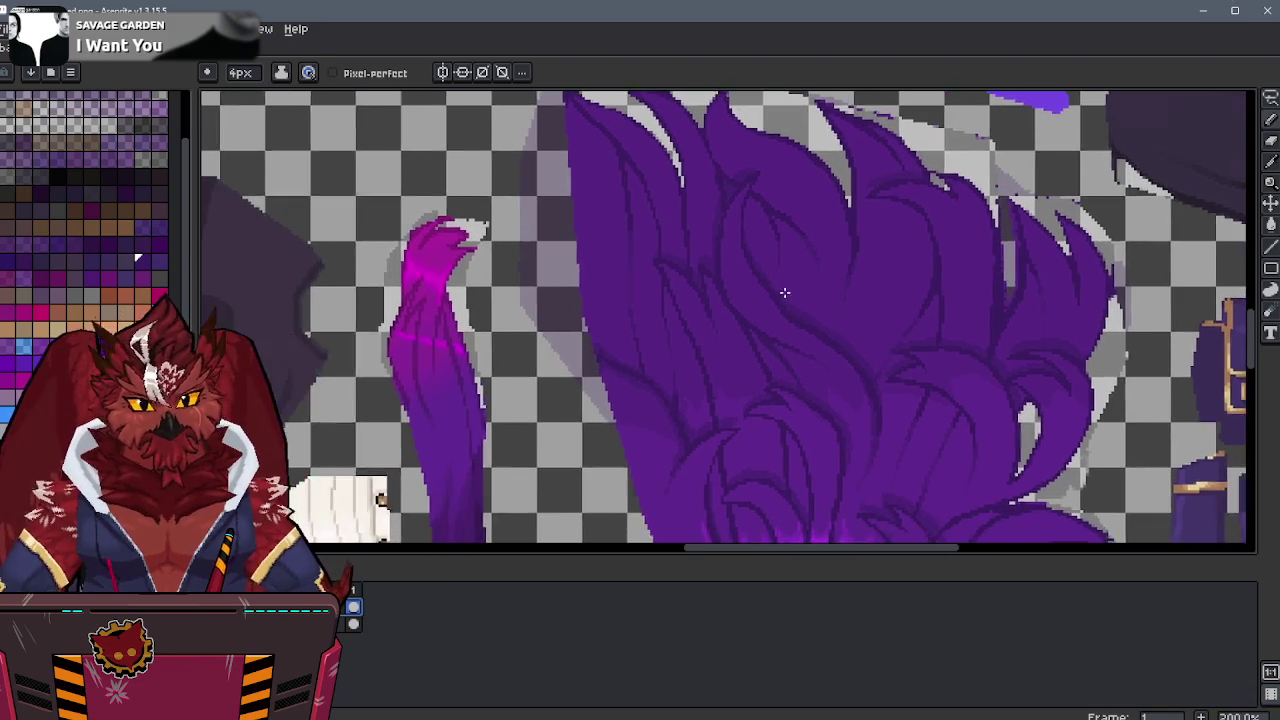
pyautogui.scroll(-2, 778, 295)
pyautogui.hotkey('ctrl', 'z')
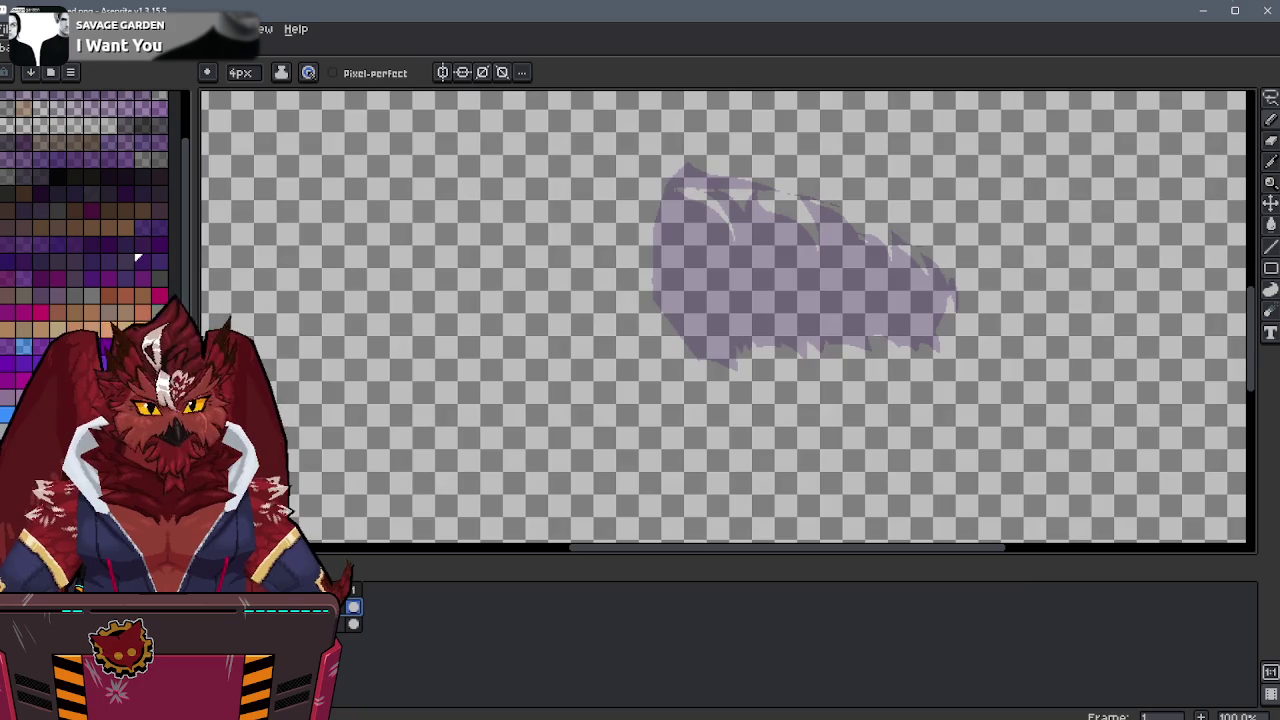
pyautogui.hotkey('ctrl', 'y')
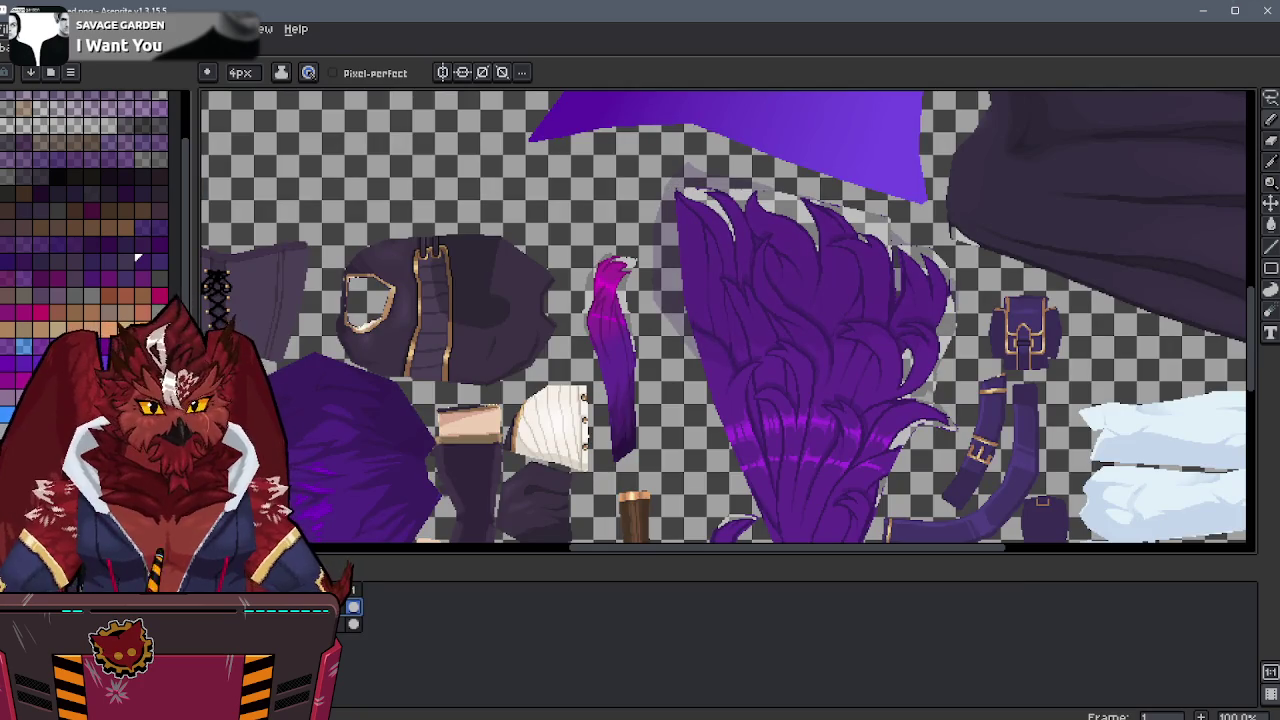
pyautogui.hscroll(2, 623, 351)
pyautogui.hscroll(3, 623, 351)
# Check the darkened upper hair on the Blender model, then return to Aseprite.
pyautogui.hotkey('alt', 'Tab')
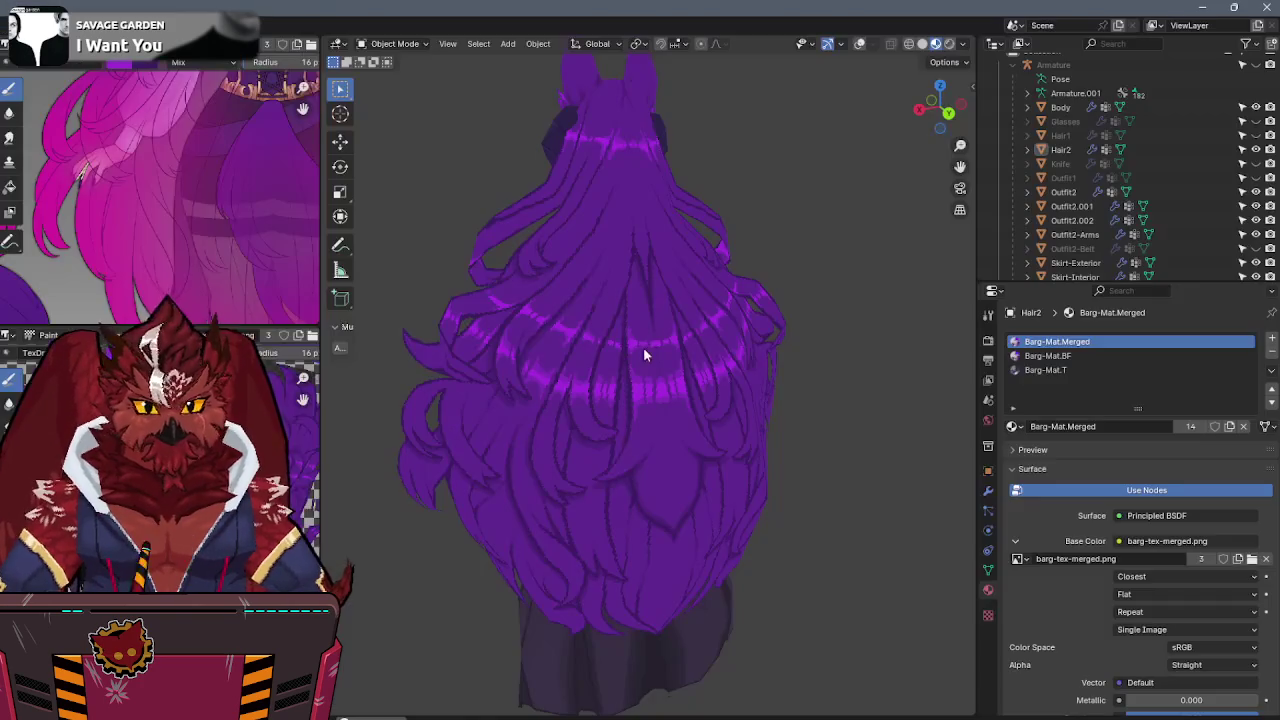
pyautogui.moveTo(440, 478)
pyautogui.mouseDown(button='middle')
pyautogui.moveTo(808, 423)
pyautogui.moveTo(794, 429)
pyautogui.moveTo(797, 400)
pyautogui.moveTo(766, 389)
pyautogui.moveTo(800, 402)
pyautogui.moveTo(771, 388)
pyautogui.moveTo(790, 380)
pyautogui.mouseUp(button='middle')
pyautogui.scroll(2, 800, 410)
pyautogui.scroll(1, 802, 405)
pyautogui.hotkey('alt', 'Tab')
# Set Layer 1's blend mode to Multiply and save barg-tex-merged.png with Ctrl+S.
pyautogui.hotkey('shift', 'p')
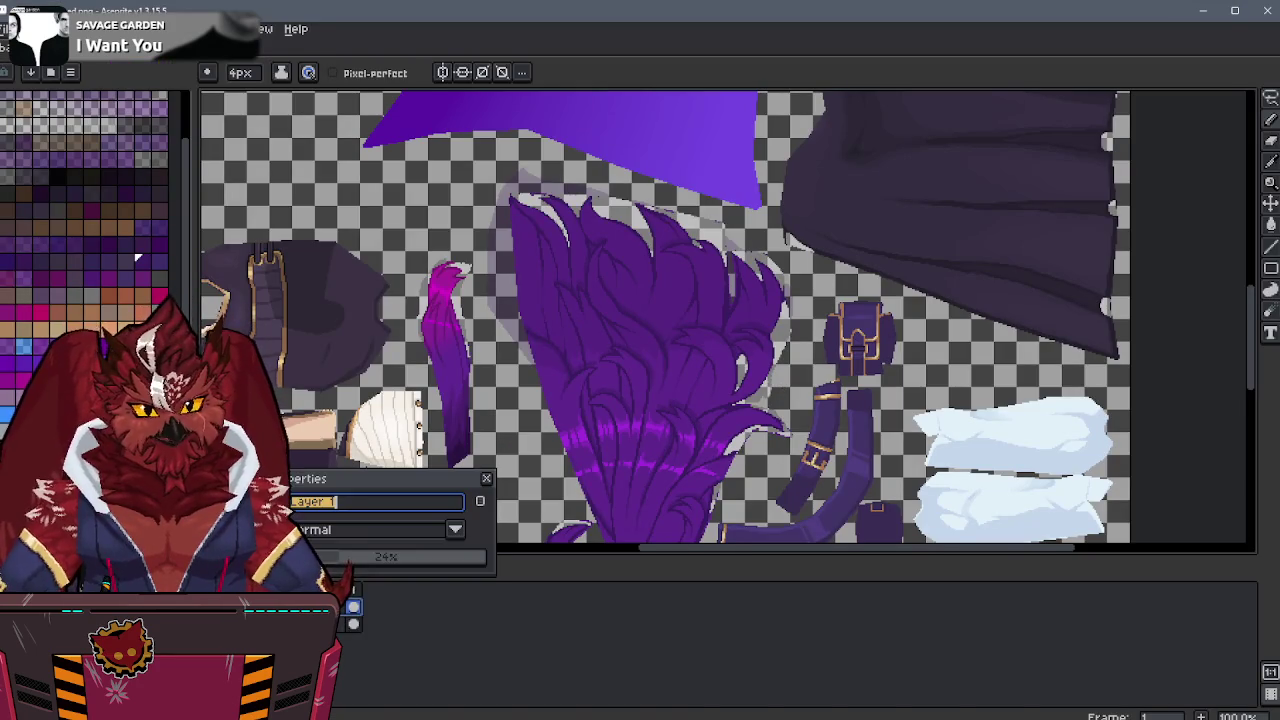
pyautogui.click(349, 536)
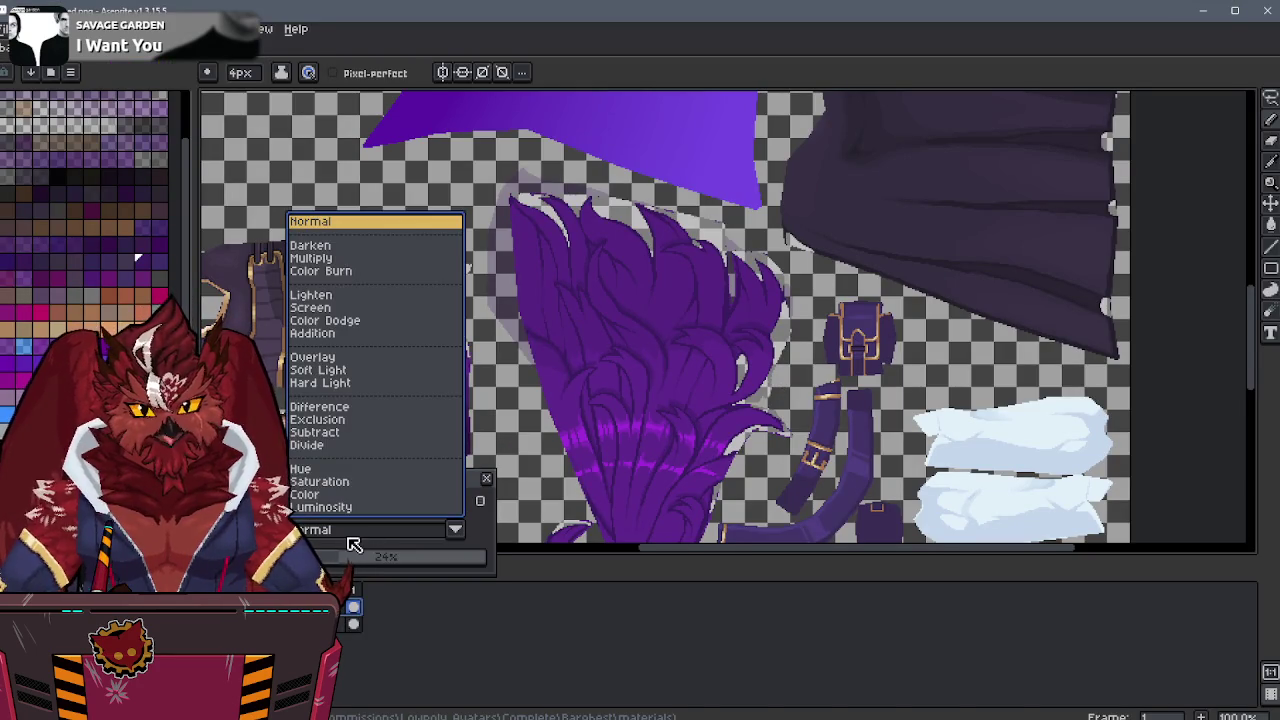
pyautogui.click(343, 258)
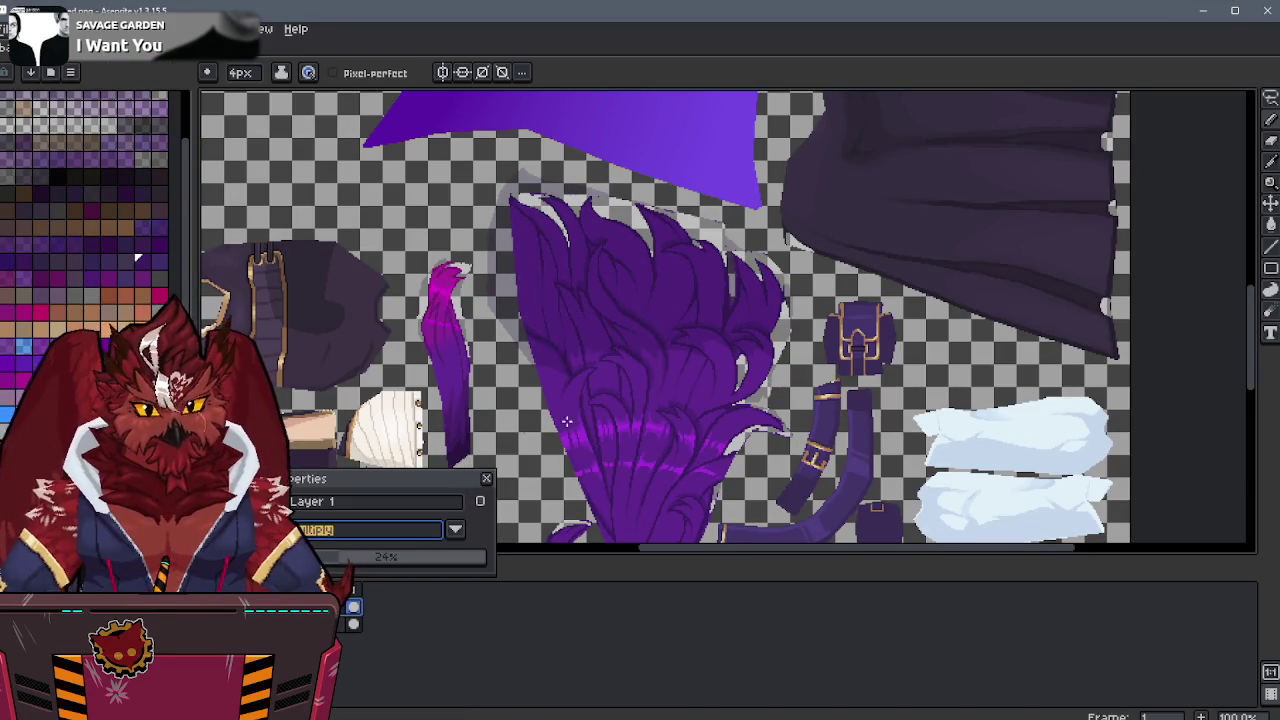
pyautogui.click(487, 479)
pyautogui.scroll(2, 680, 380)
pyautogui.hotkey('ctrl', 's')
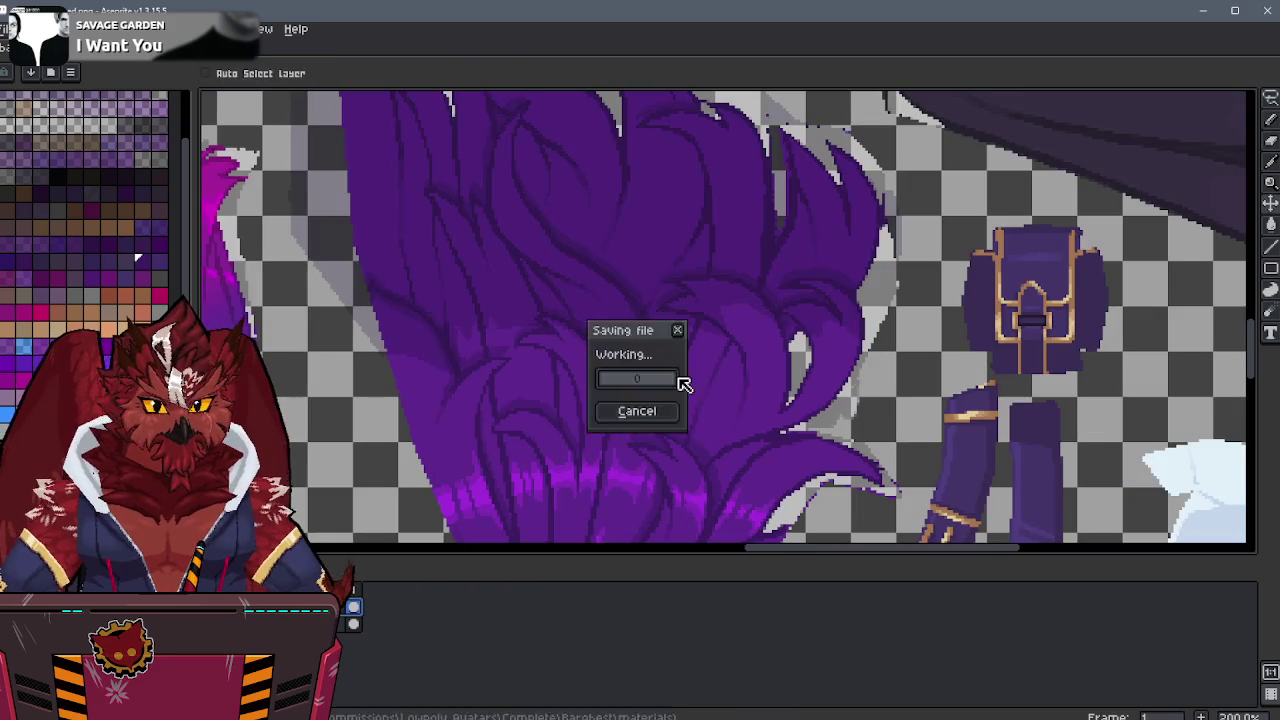
# Check the updated hair shading in Blender, then reframe the back hair in Aseprite.
pyautogui.hotkey('alt', 'Tab')
pyautogui.moveTo(484, 476)
pyautogui.mouseDown(button='middle')
pyautogui.moveTo(613, 410)
pyautogui.moveTo(790, 379)
pyautogui.moveTo(646, 421)
pyautogui.moveTo(764, 364)
pyautogui.mouseUp(button='middle')
pyautogui.hotkey('alt', 'Tab')
pyautogui.moveTo(665, 276)
pyautogui.mouseDown(button='middle')
pyautogui.moveTo(686, 357)
pyautogui.moveTo(728, 346)
pyautogui.mouseUp(button='middle')
pyautogui.press('z')
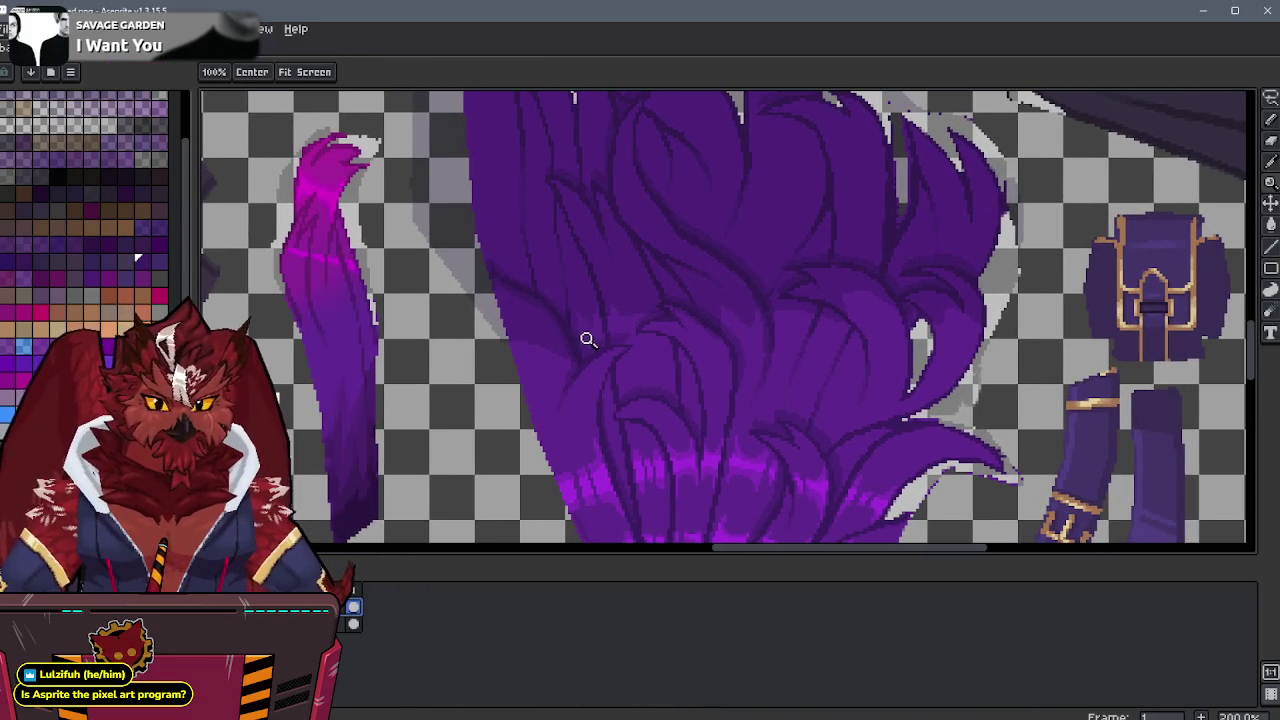